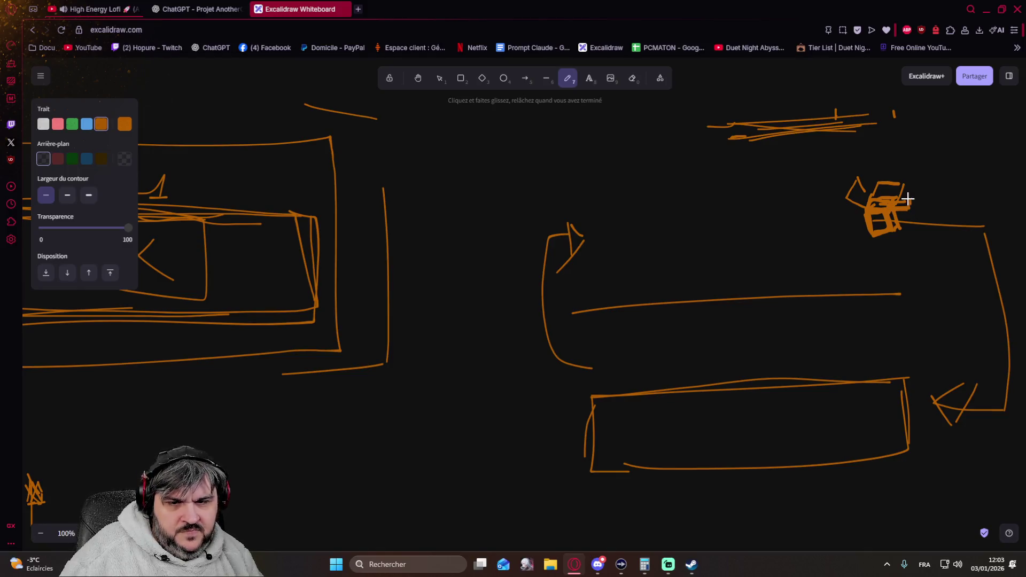
# Pan the canvas past the existing orange sketches to an empty area below
pyautogui.moveTo(490, 385); pyautogui.dragTo(638, 286)
pyautogui.scroll(-3, 634, 257)
pyautogui.scroll(-5, 481, 305)
pyautogui.scroll(3, 540, 322)
pyautogui.scroll(3, 548, 283)
pyautogui.scroll(3, 593, 364)
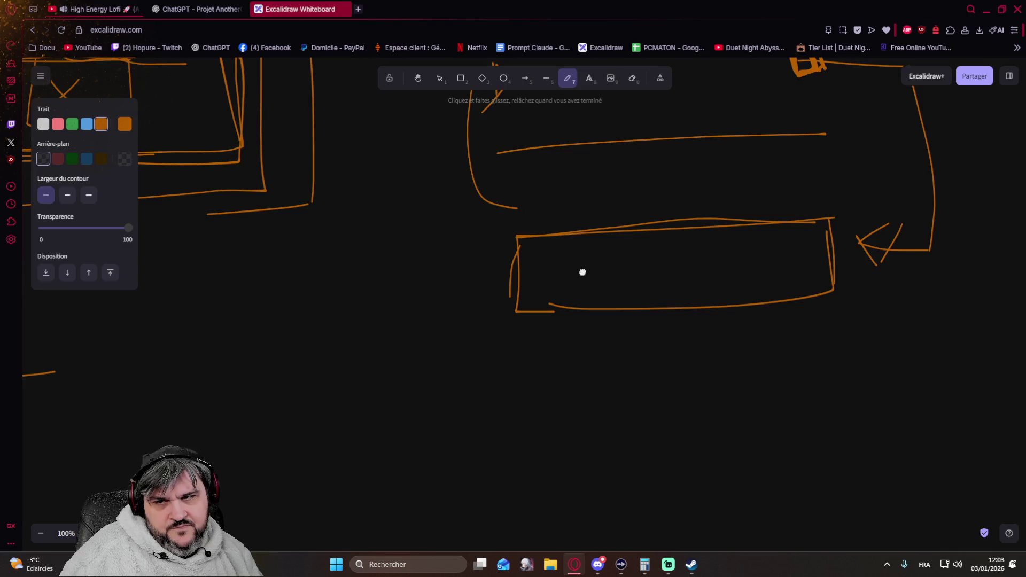
pyautogui.moveTo(580, 267); pyautogui.dragTo(635, 356)
pyautogui.scroll(-3, 570, 266)
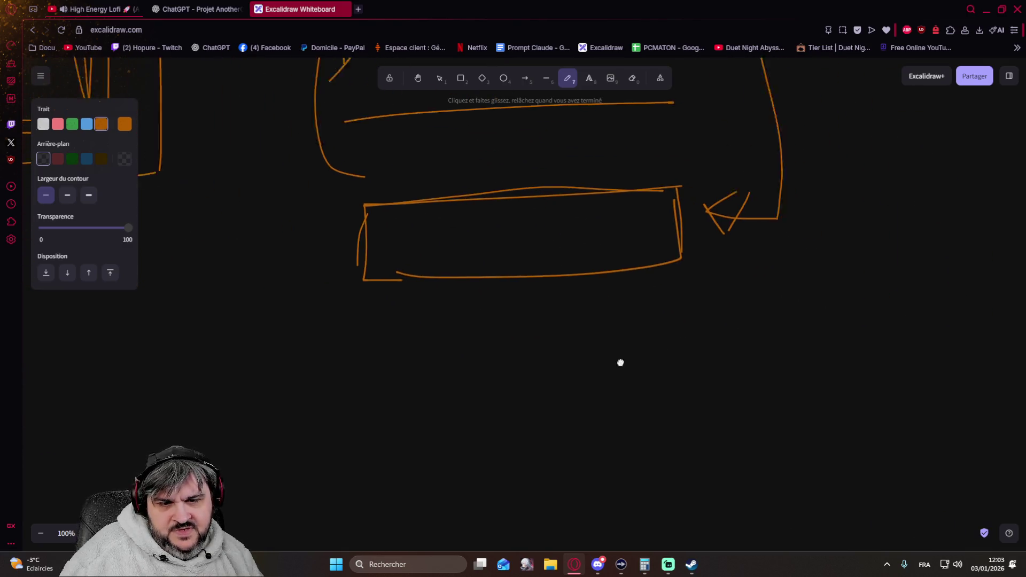
pyautogui.hscroll(5, 650, 373)
pyautogui.scroll(-2, 406, 296)
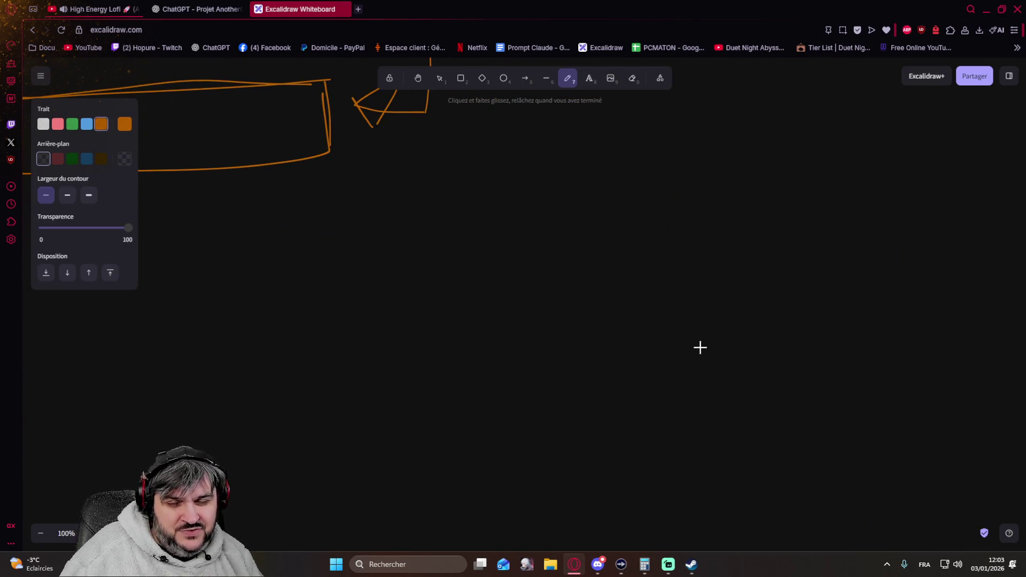
pyautogui.scroll(-2, 720, 352)
pyautogui.scroll(-1, 686, 291)
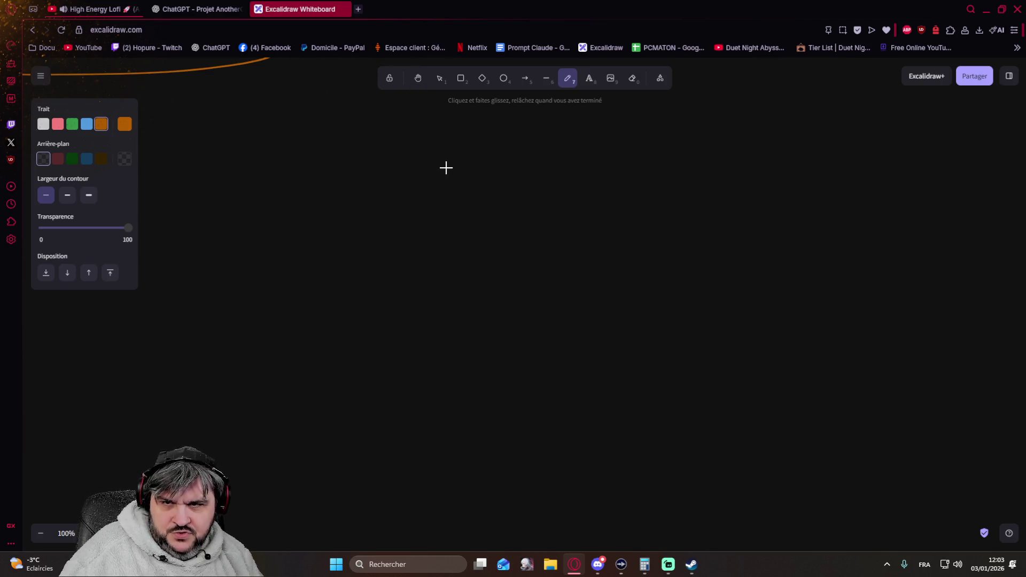
# Draw a large wide rectangle at the top of the empty area
pyautogui.moveTo(397, 165); pyautogui.dragTo(416, 279)
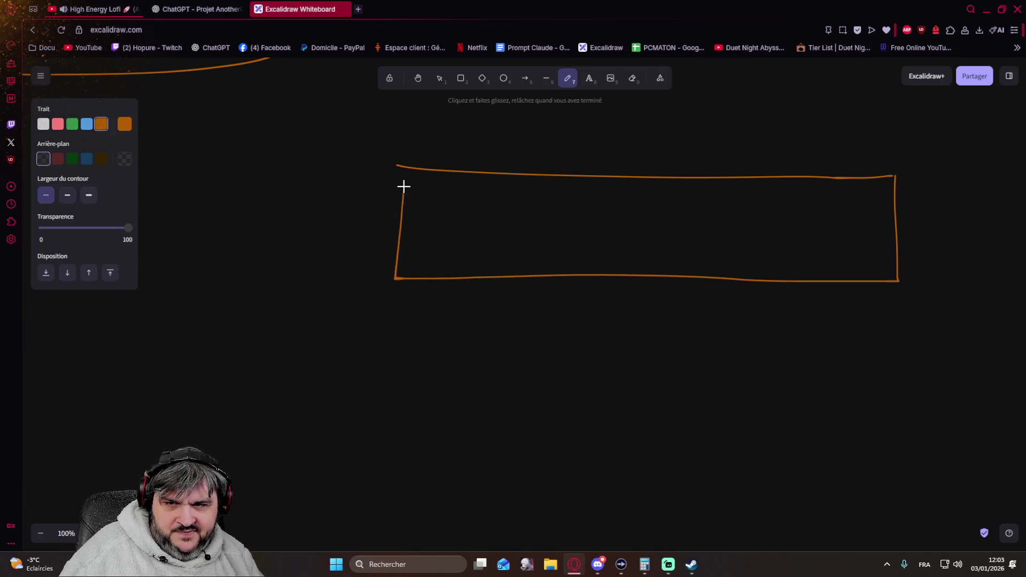
pyautogui.moveTo(417, 279); pyautogui.dragTo(404, 167)
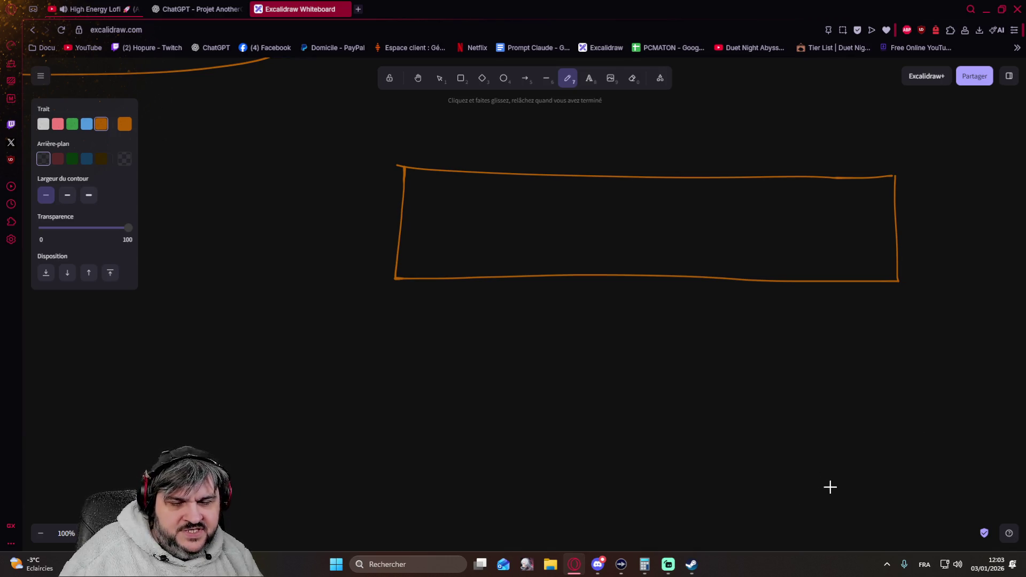
# Draw a row of small boxes beneath the wide box, ending with a taller box on the right
pyautogui.moveTo(484, 519)
pyautogui.mouseDown()
pyautogui.moveTo(482, 441)
pyautogui.moveTo(545, 429)
pyautogui.moveTo(548, 521)
pyautogui.moveTo(591, 422)
pyautogui.moveTo(657, 431)
pyautogui.moveTo(660, 514)
pyautogui.moveTo(611, 517)
pyautogui.mouseUp()
pyautogui.moveTo(704, 509)
pyautogui.mouseDown()
pyautogui.moveTo(697, 428)
pyautogui.moveTo(764, 431)
pyautogui.moveTo(768, 504)
pyautogui.moveTo(708, 505)
pyautogui.mouseUp()
pyautogui.moveTo(788, 430)
pyautogui.mouseDown()
pyautogui.moveTo(786, 500)
pyautogui.moveTo(845, 502)
pyautogui.moveTo(846, 429)
pyautogui.moveTo(784, 430)
pyautogui.mouseUp()
pyautogui.moveTo(950, 484)
pyautogui.mouseDown()
pyautogui.moveTo(932, 363)
pyautogui.moveTo(1008, 364)
pyautogui.moveTo(1011, 490)
pyautogui.moveTo(943, 486)
pyautogui.mouseUp()
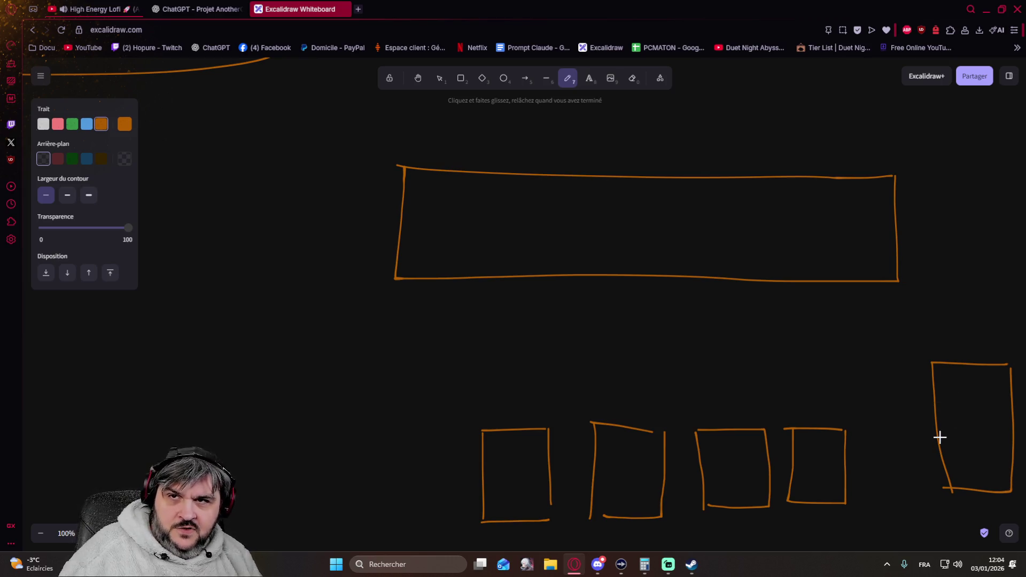
# Draw a stick figure with head, body, legs and arms left of the small boxes
pyautogui.moveTo(306, 359)
pyautogui.mouseDown()
pyautogui.moveTo(257, 392)
pyautogui.moveTo(319, 358)
pyautogui.mouseUp()
pyautogui.moveTo(311, 420)
pyautogui.mouseDown()
pyautogui.moveTo(310, 461)
pyautogui.moveTo(292, 510)
pyautogui.mouseUp()
pyautogui.moveTo(311, 464); pyautogui.dragTo(322, 501)
pyautogui.moveTo(296, 444); pyautogui.dragTo(358, 448)
# Handwrite 'Lvl 1' above the figure and start a small box inside the wide box
pyautogui.moveTo(281, 295)
pyautogui.mouseDown()
pyautogui.moveTo(297, 338)
pyautogui.moveTo(316, 320)
pyautogui.moveTo(347, 336)
pyautogui.moveTo(367, 303)
pyautogui.moveTo(372, 326)
pyautogui.moveTo(387, 328)
pyautogui.mouseUp()
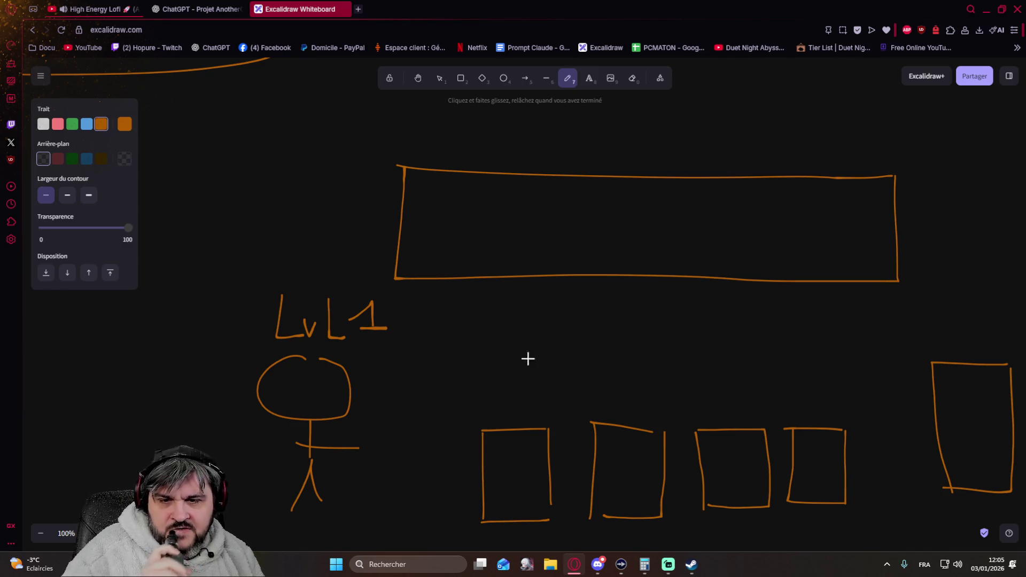
pyautogui.moveTo(430, 185)
pyautogui.mouseDown()
pyautogui.moveTo(469, 252)
pyautogui.moveTo(424, 196)
pyautogui.mouseUp()
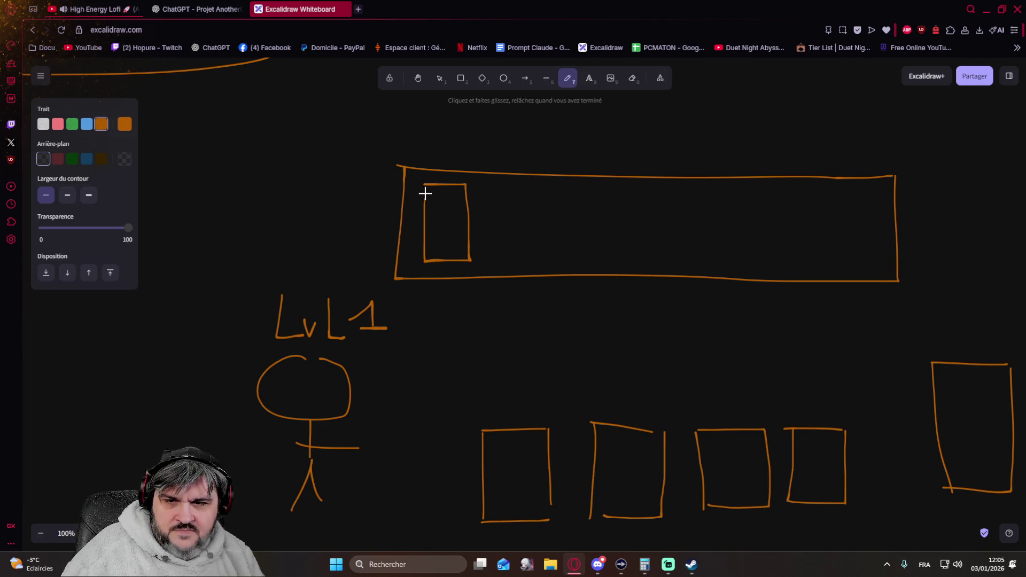
# Add another small box, a long rightward arrow and a dotted placeholder box inside the wide box
pyautogui.moveTo(487, 185)
pyautogui.mouseDown()
pyautogui.moveTo(512, 185)
pyautogui.moveTo(515, 252)
pyautogui.moveTo(490, 252)
pyautogui.moveTo(484, 186)
pyautogui.moveTo(562, 188)
pyautogui.moveTo(564, 249)
pyautogui.moveTo(536, 251)
pyautogui.moveTo(531, 209)
pyautogui.mouseUp()
pyautogui.moveTo(614, 193)
pyautogui.mouseDown()
pyautogui.moveTo(889, 195)
pyautogui.moveTo(880, 181)
pyautogui.moveTo(895, 194)
pyautogui.moveTo(859, 211)
pyautogui.mouseUp()
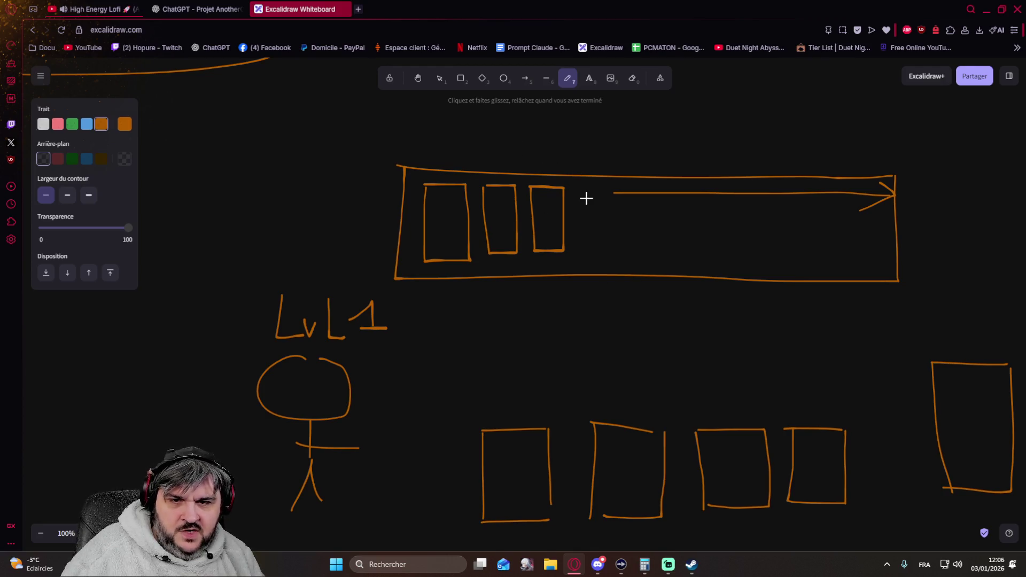
pyautogui.moveTo(588, 220)
pyautogui.mouseDown()
pyautogui.moveTo(590, 233)
pyautogui.moveTo(624, 204)
pyautogui.moveTo(601, 184)
pyautogui.mouseUp()
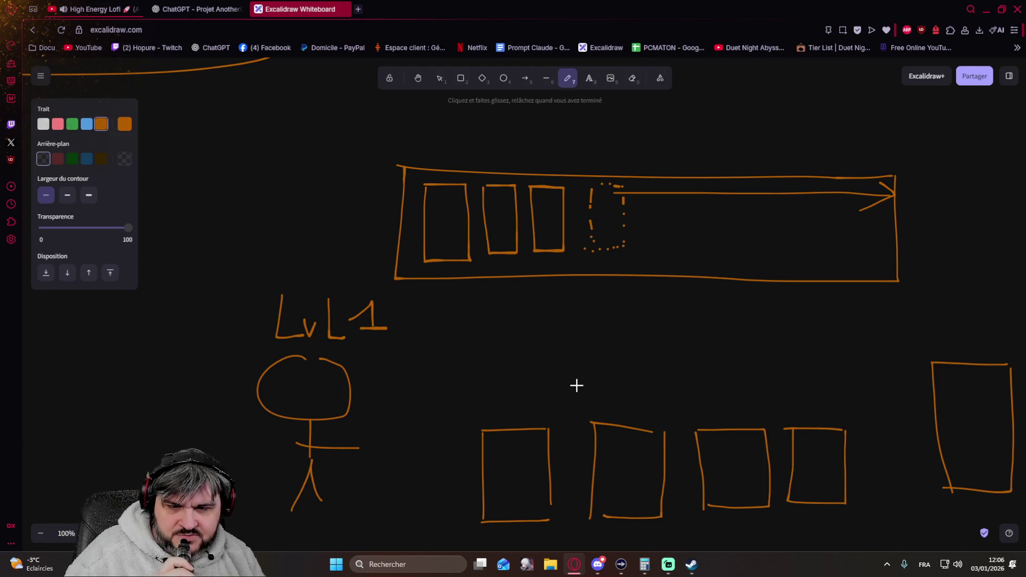
# Draw a bent connector from the tall box with an arrowhead pointing into the fourth box
pyautogui.moveTo(820, 417)
pyautogui.mouseDown()
pyautogui.moveTo(819, 404)
pyautogui.moveTo(910, 385)
pyautogui.moveTo(897, 396)
pyautogui.mouseUp()
pyautogui.moveTo(912, 351); pyautogui.dragTo(799, 401)
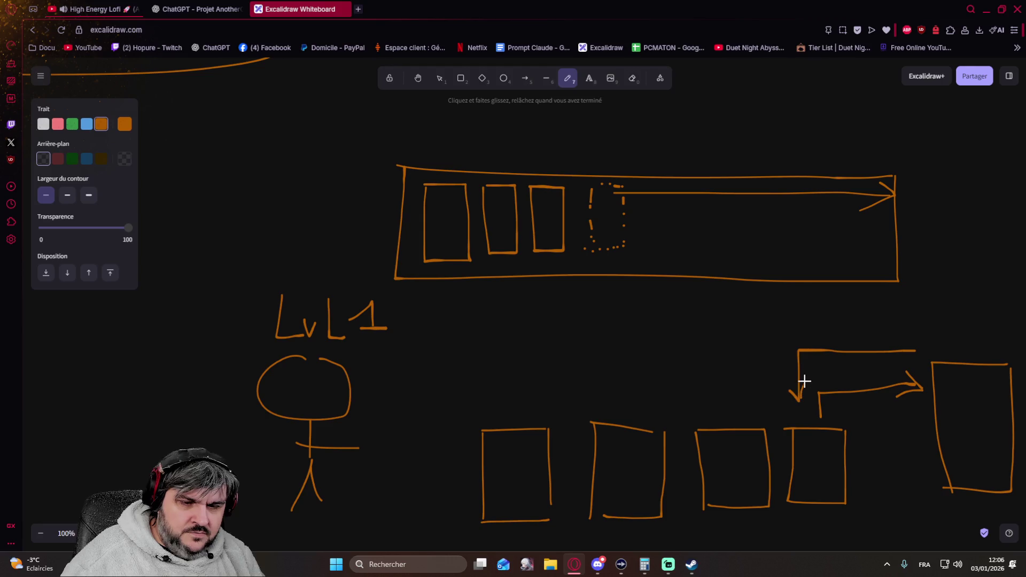
pyautogui.moveTo(800, 398); pyautogui.dragTo(809, 385)
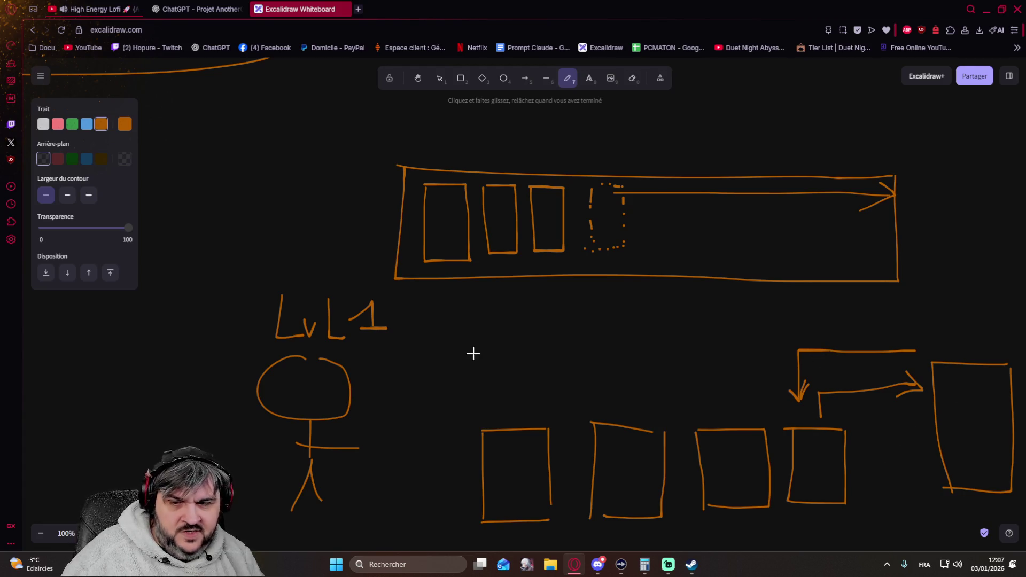
# Underline 'Lvl 1', write '3' above the tall box, arrow the third box up to the wide box and bracket under it
pyautogui.moveTo(276, 351); pyautogui.dragTo(391, 345)
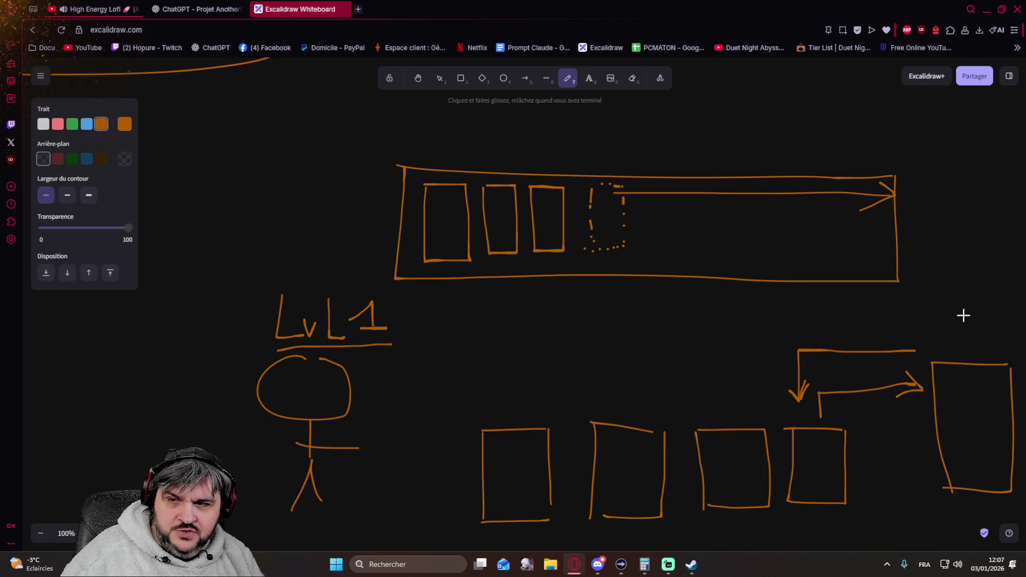
pyautogui.moveTo(954, 302); pyautogui.dragTo(967, 334)
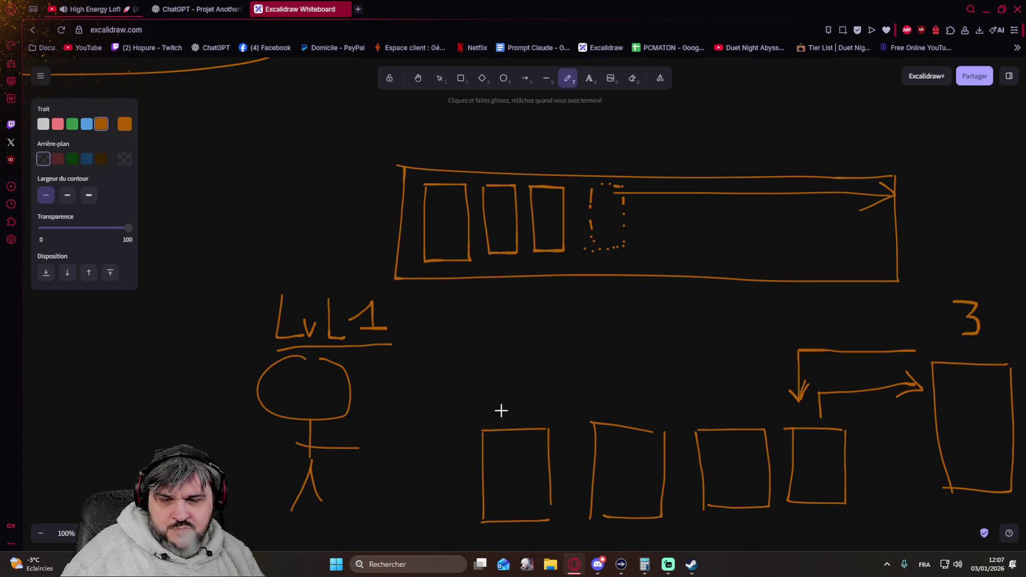
pyautogui.moveTo(738, 418)
pyautogui.mouseDown()
pyautogui.moveTo(737, 303)
pyautogui.moveTo(749, 307)
pyautogui.mouseUp()
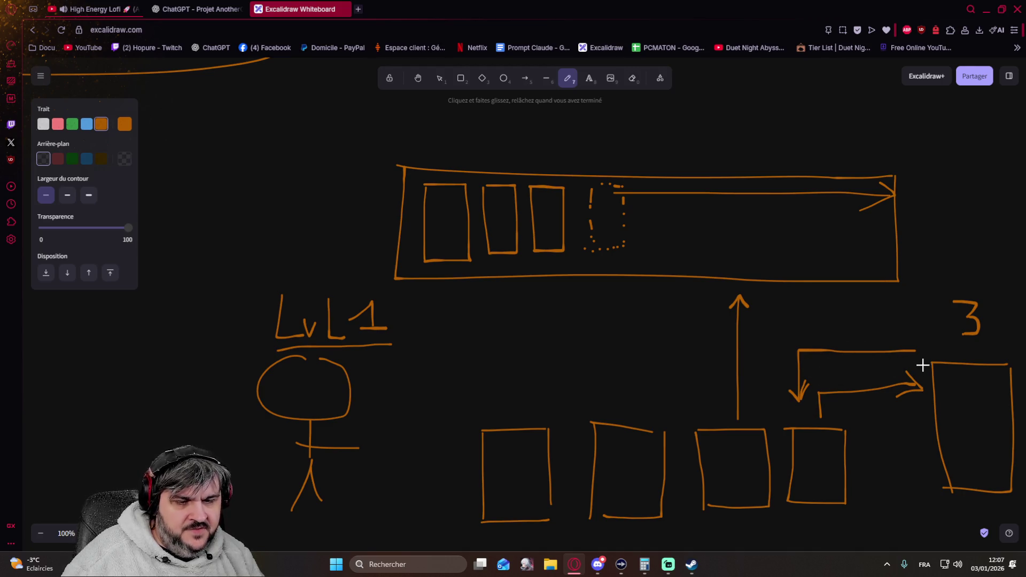
pyautogui.moveTo(427, 273); pyautogui.dragTo(566, 274)
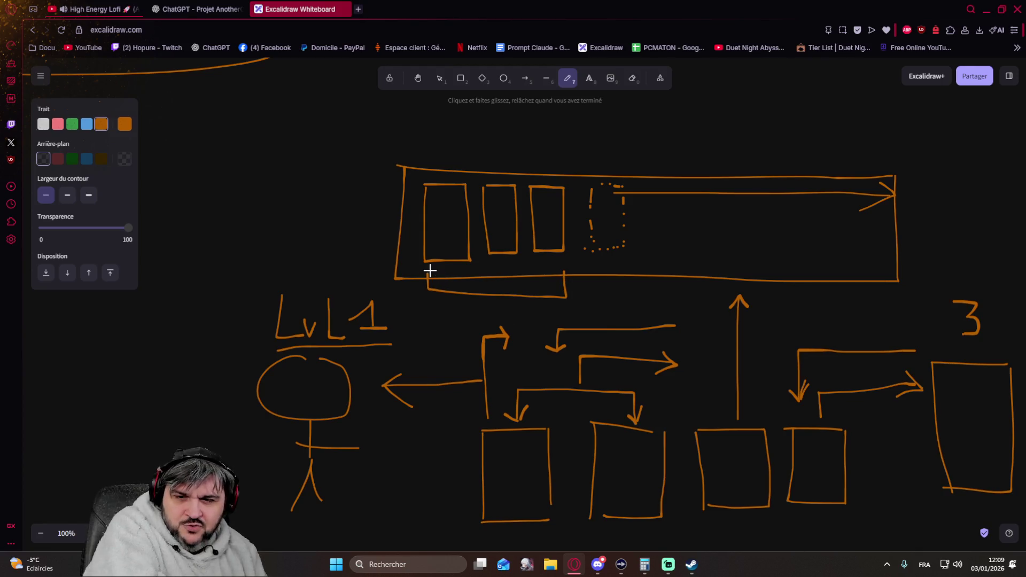
# Double the bracket line under the wide box, then pan right to blank canvas
pyautogui.moveTo(428, 270); pyautogui.dragTo(559, 271)
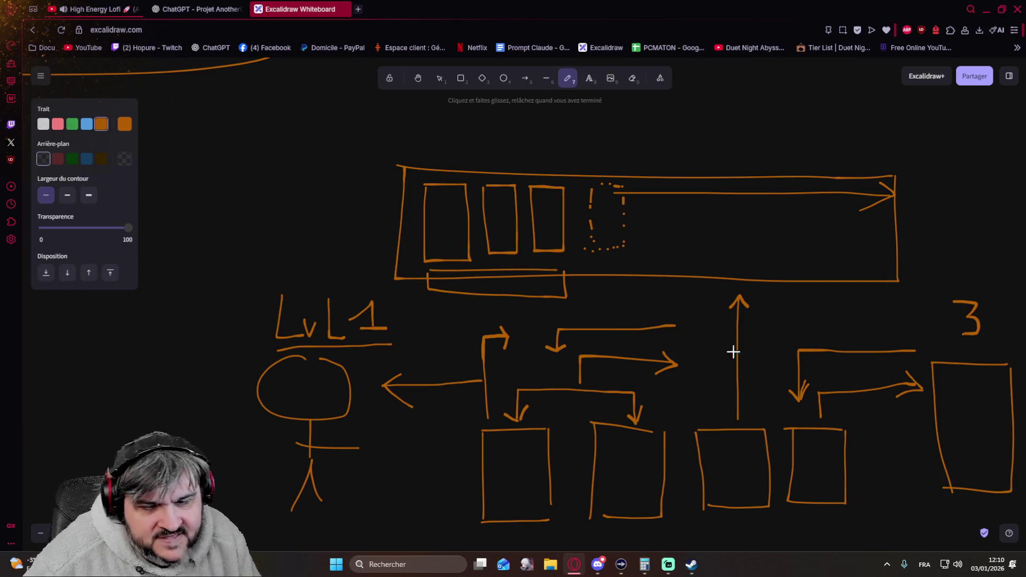
pyautogui.hscroll(10, 806, 339)
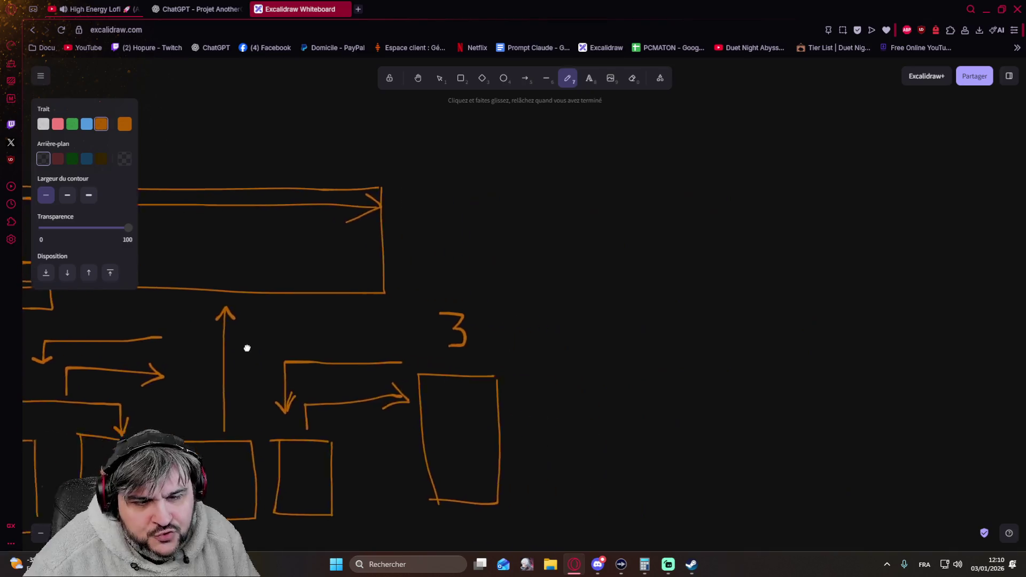
pyautogui.hscroll(2, 393, 358)
pyautogui.moveTo(689, 396); pyautogui.dragTo(459, 401)
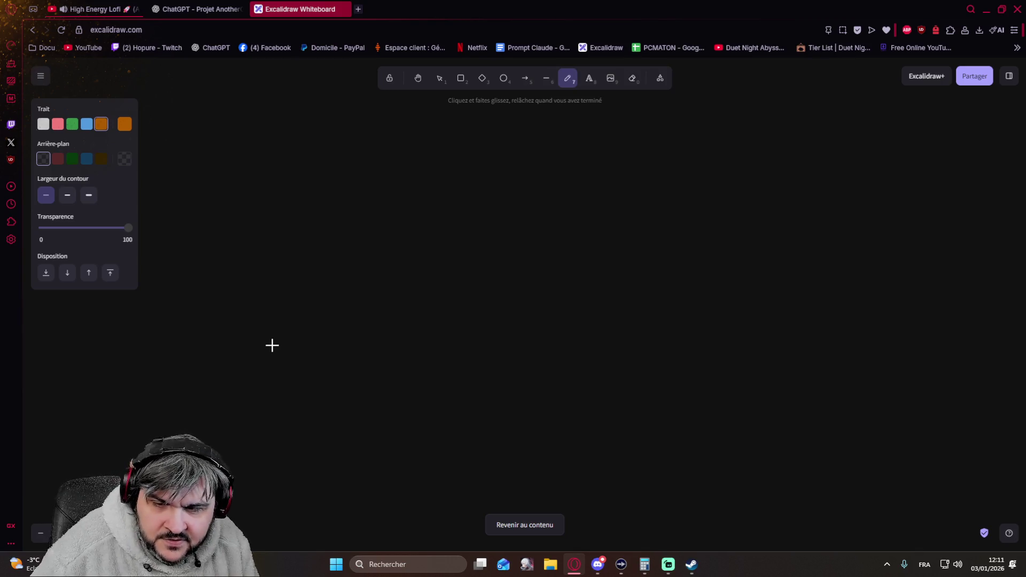
# Sketch two stick figures standing on long horizontal lines, each with a box below
pyautogui.moveTo(207, 368)
pyautogui.mouseDown()
pyautogui.moveTo(241, 414)
pyautogui.moveTo(343, 369)
pyautogui.moveTo(209, 370)
pyautogui.mouseUp()
pyautogui.moveTo(785, 378); pyautogui.dragTo(833, 375)
pyautogui.moveTo(797, 210); pyautogui.dragTo(815, 210)
pyautogui.moveTo(848, 254); pyautogui.dragTo(840, 314)
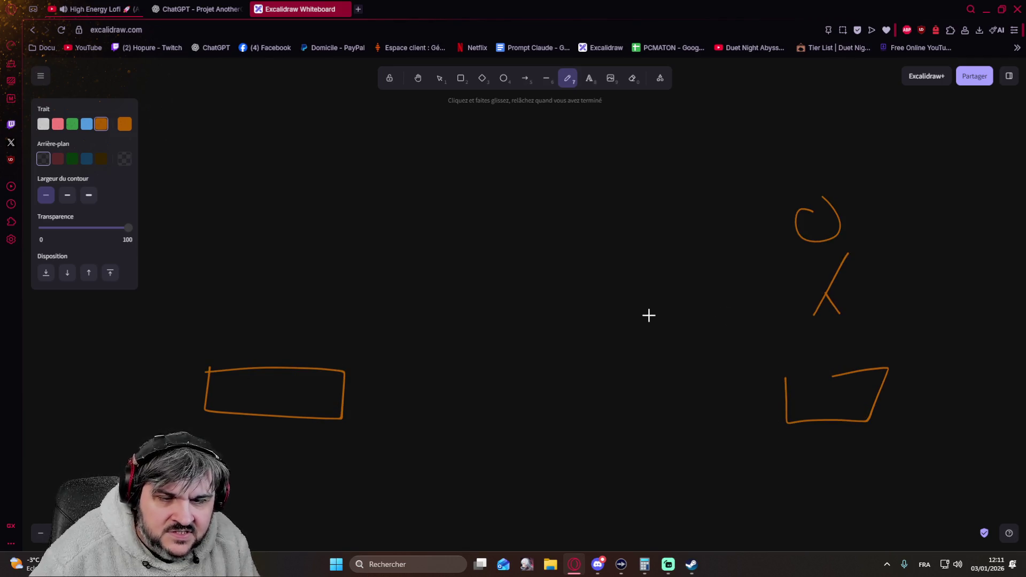
pyautogui.moveTo(265, 213); pyautogui.dragTo(287, 199)
pyautogui.moveTo(283, 255); pyautogui.dragTo(295, 341)
pyautogui.moveTo(180, 263); pyautogui.dragTo(535, 283)
pyautogui.moveTo(670, 264); pyautogui.dragTo(800, 268)
# Add X and arrow marks on the lines, then pan the sketch away toward blank canvas
pyautogui.moveTo(716, 214); pyautogui.dragTo(676, 285)
pyautogui.moveTo(695, 277); pyautogui.dragTo(730, 297)
pyautogui.moveTo(521, 246); pyautogui.dragTo(480, 315)
pyautogui.moveTo(454, 255); pyautogui.dragTo(502, 312)
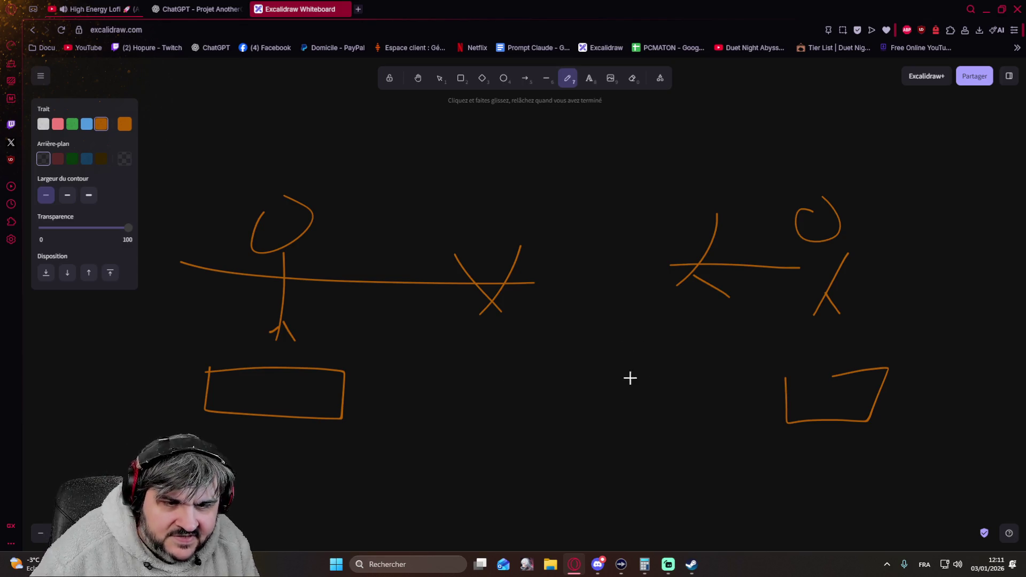
pyautogui.moveTo(687, 369); pyautogui.dragTo(185, 394)
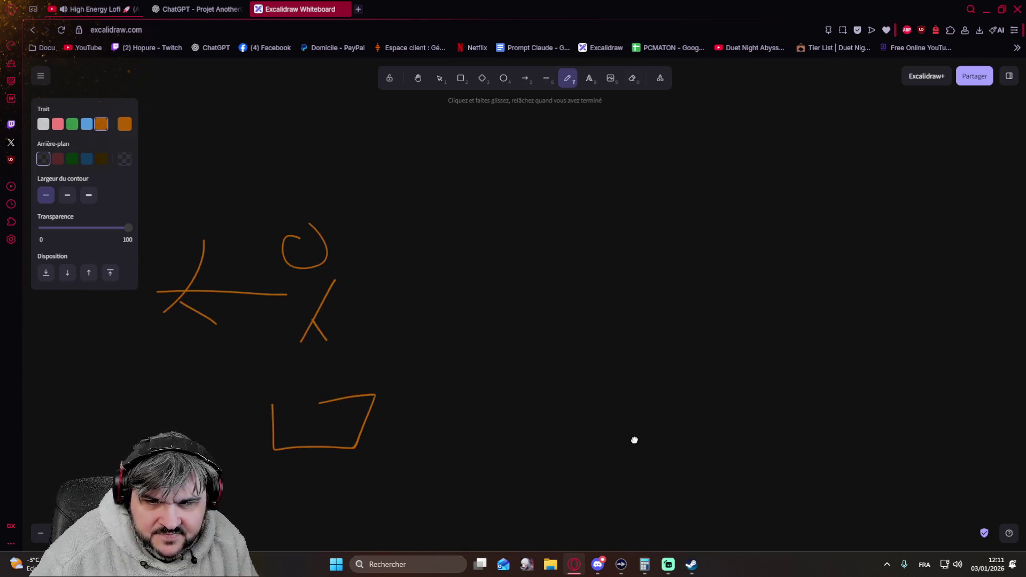
# Pan further until the stick-figure sketch is off-screen and blank canvas shows
pyautogui.moveTo(639, 440); pyautogui.dragTo(253, 417)
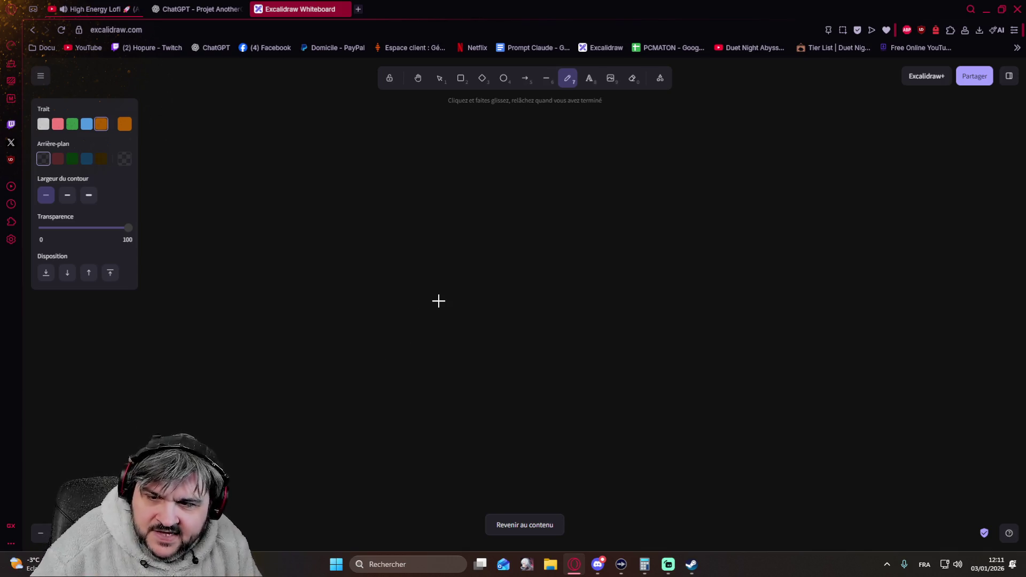
# Draw two long stacked boxes framed by a tall box on the left and a shape on the right
pyautogui.moveTo(347, 284)
pyautogui.mouseDown()
pyautogui.moveTo(422, 285)
pyautogui.moveTo(379, 284)
pyautogui.mouseUp()
pyautogui.moveTo(357, 156); pyautogui.dragTo(360, 228)
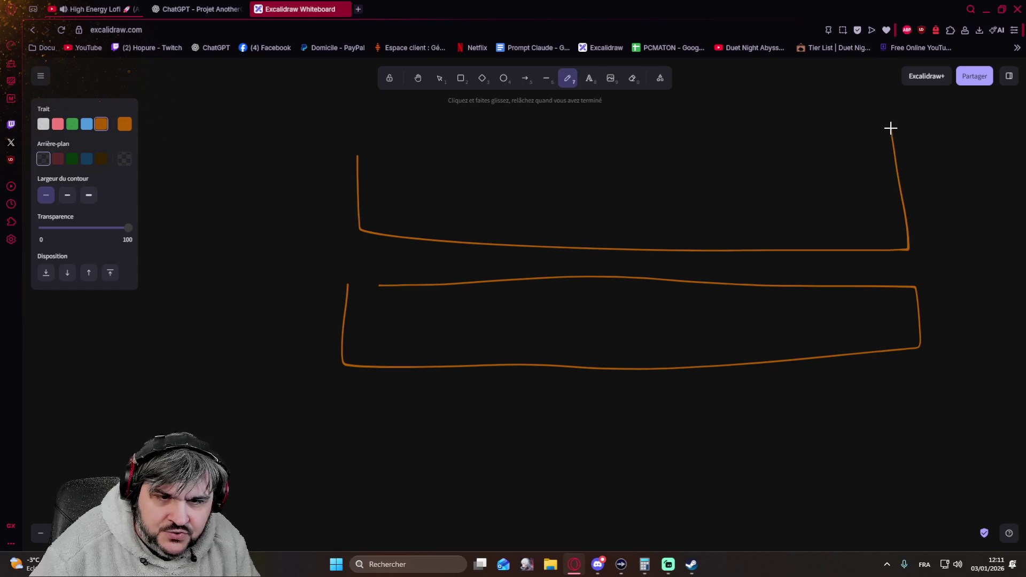
pyautogui.moveTo(871, 250); pyautogui.dragTo(390, 153)
pyautogui.moveTo(203, 166)
pyautogui.mouseDown()
pyautogui.moveTo(323, 165)
pyautogui.moveTo(314, 354)
pyautogui.moveTo(196, 183)
pyautogui.mouseUp()
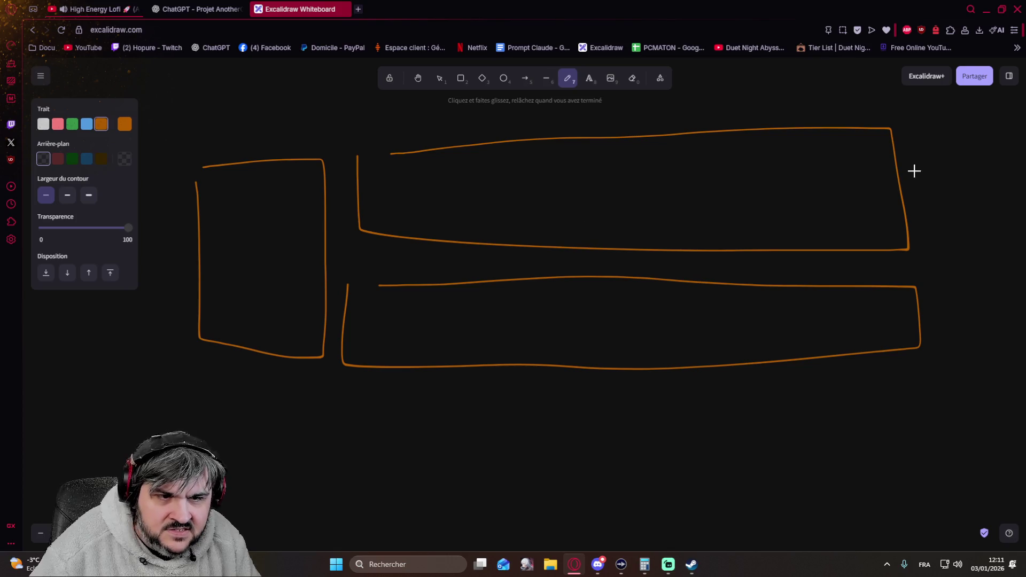
pyautogui.moveTo(982, 142)
pyautogui.mouseDown()
pyautogui.moveTo(1003, 367)
pyautogui.moveTo(957, 337)
pyautogui.moveTo(920, 164)
pyautogui.mouseUp()
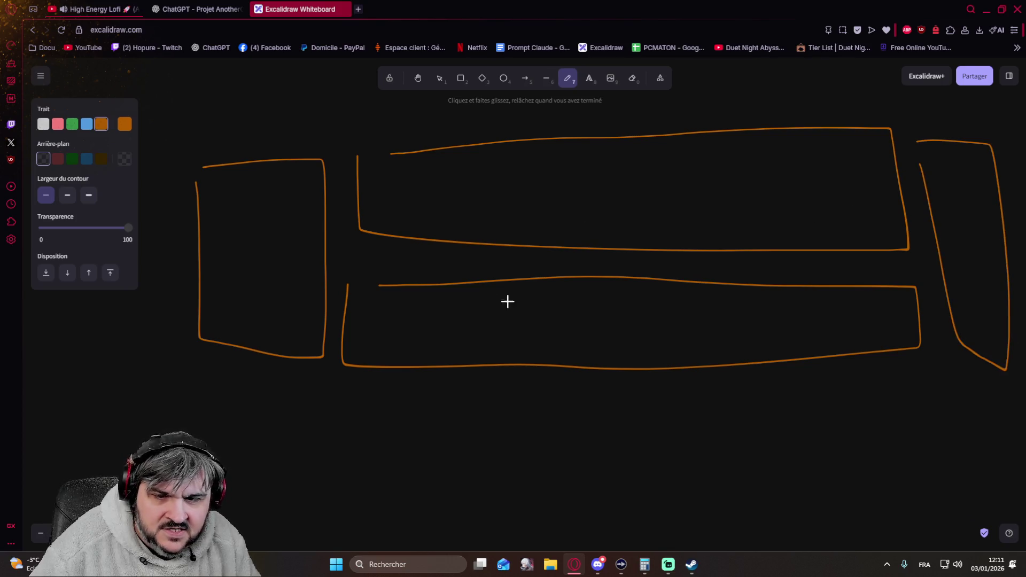
# Start a row of slot marks with a dot and a dash inside the lower long box
pyautogui.moveTo(407, 328); pyautogui.dragTo(420, 324)
pyautogui.click(487, 330)
# Fill both long boxes with rows of dotted and dashed slot marks
pyautogui.click(561, 327)
pyautogui.moveTo(627, 320); pyautogui.dragTo(645, 320)
pyautogui.moveTo(692, 322); pyautogui.dragTo(705, 322)
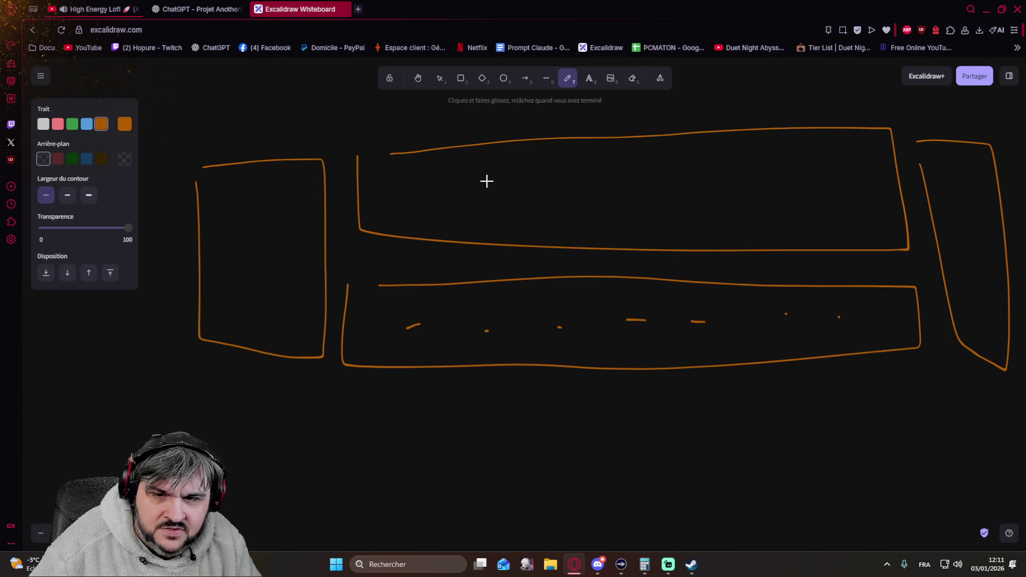
pyautogui.click(416, 197)
pyautogui.click(510, 196)
pyautogui.moveTo(600, 194); pyautogui.dragTo(608, 195)
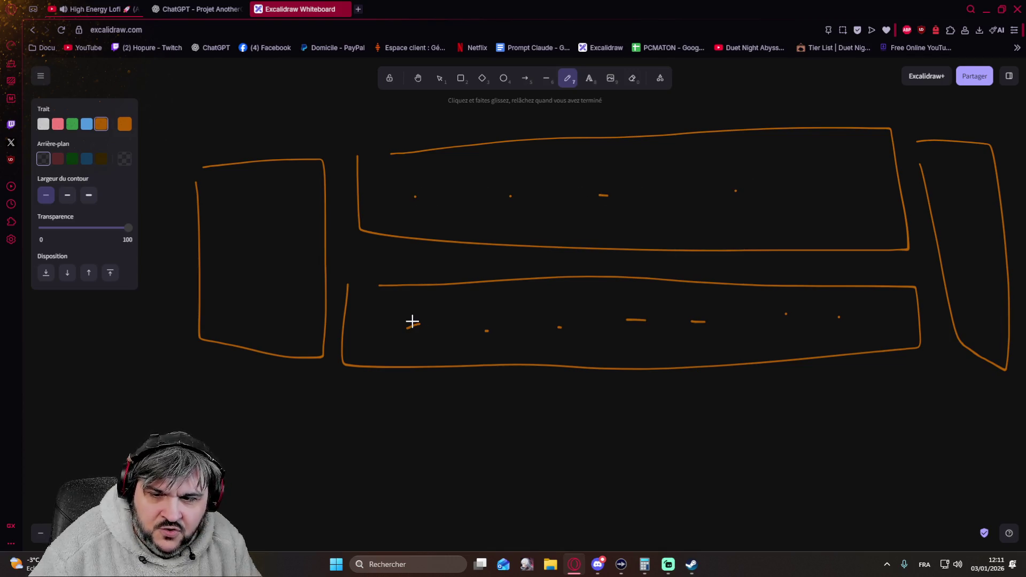
# Draw arrows from the lower box into the left box and from the upper box into the right shape, closing the loop
pyautogui.moveTo(417, 322)
pyautogui.mouseDown()
pyautogui.moveTo(329, 322)
pyautogui.moveTo(269, 273)
pyautogui.moveTo(280, 278)
pyautogui.mouseUp()
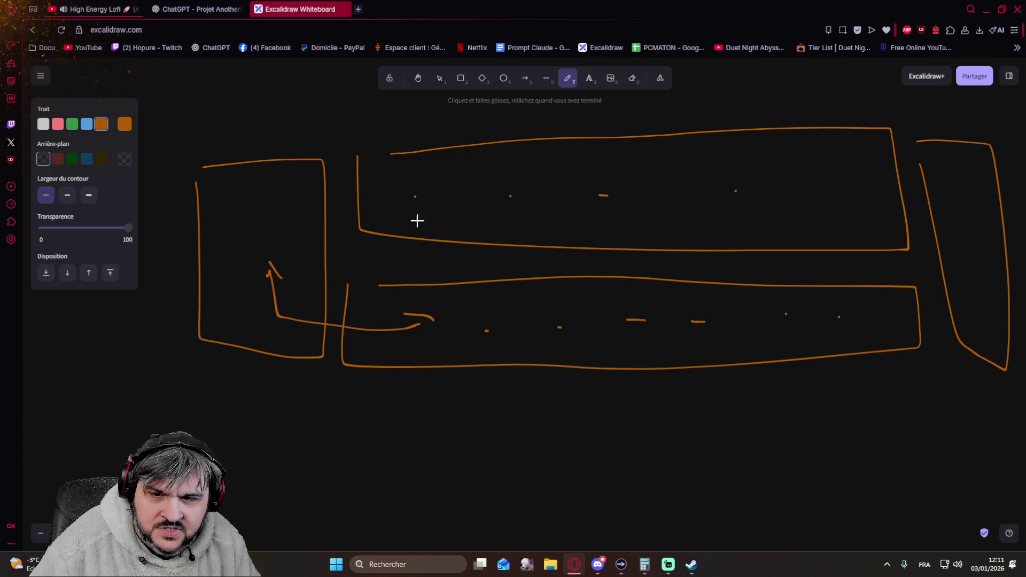
pyautogui.moveTo(414, 193)
pyautogui.mouseDown()
pyautogui.moveTo(420, 153)
pyautogui.moveTo(917, 132)
pyautogui.moveTo(954, 198)
pyautogui.moveTo(960, 180)
pyautogui.mouseUp()
# Draw a connector from the lower box and sketch two small boxes in the gap between the long boxes
pyautogui.moveTo(486, 328); pyautogui.dragTo(330, 304)
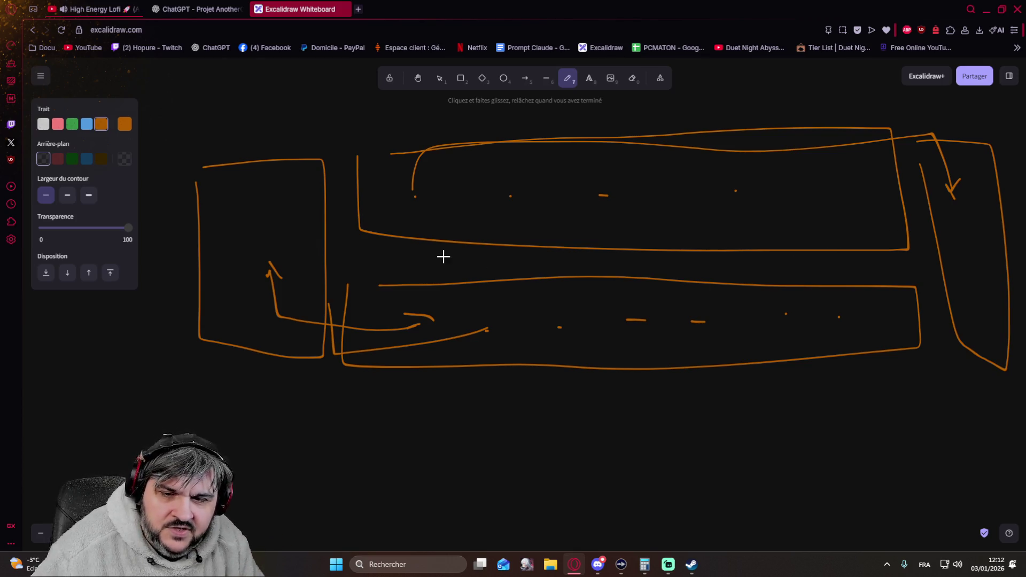
pyautogui.moveTo(387, 248)
pyautogui.mouseDown()
pyautogui.moveTo(408, 282)
pyautogui.moveTo(580, 284)
pyautogui.moveTo(518, 251)
pyautogui.moveTo(385, 251)
pyautogui.mouseUp()
pyautogui.moveTo(654, 255)
pyautogui.mouseDown()
pyautogui.moveTo(761, 280)
pyautogui.moveTo(885, 265)
pyautogui.moveTo(654, 252)
pyautogui.mouseUp()
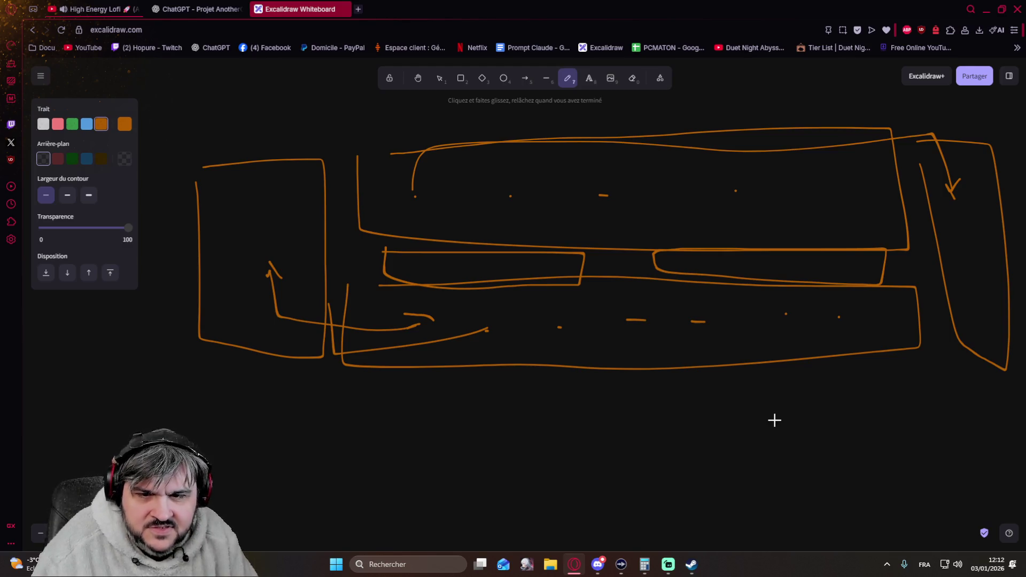
# Pan to blank canvas right of the diagram and outline a large new box there
pyautogui.moveTo(823, 424); pyautogui.dragTo(41, 426)
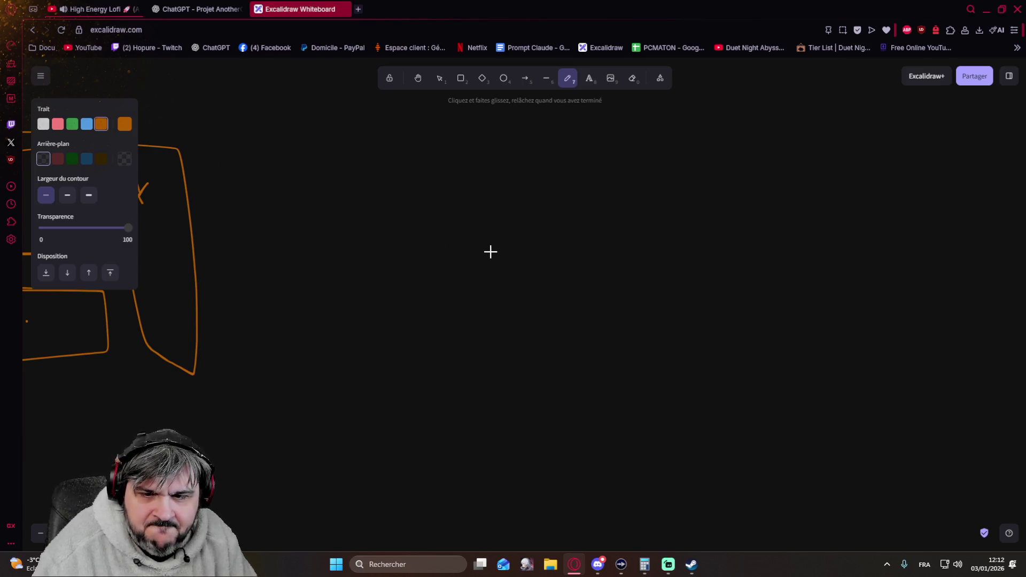
pyautogui.moveTo(469, 215)
pyautogui.mouseDown()
pyautogui.moveTo(923, 423)
pyautogui.moveTo(482, 210)
pyautogui.mouseUp()
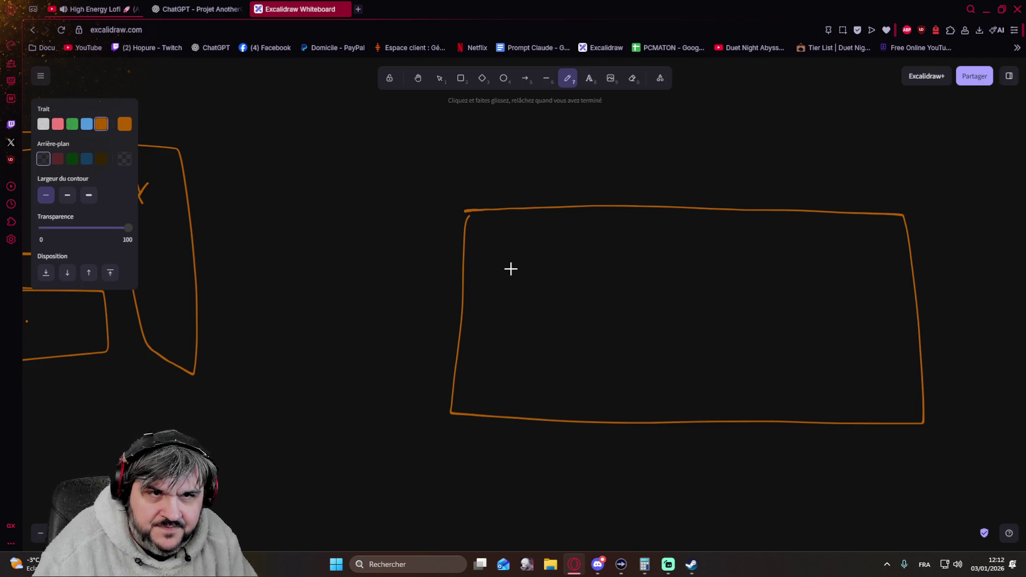
# Draw a long bar and three small bottom shapes inside the big box, plus a second bar above it
pyautogui.moveTo(502, 241)
pyautogui.mouseDown()
pyautogui.moveTo(863, 238)
pyautogui.moveTo(499, 240)
pyautogui.mouseUp()
pyautogui.moveTo(532, 387)
pyautogui.mouseDown()
pyautogui.moveTo(565, 367)
pyautogui.moveTo(570, 395)
pyautogui.mouseUp()
pyautogui.moveTo(597, 355); pyautogui.dragTo(598, 389)
pyautogui.moveTo(602, 363)
pyautogui.mouseDown()
pyautogui.moveTo(631, 378)
pyautogui.moveTo(613, 389)
pyautogui.moveTo(692, 377)
pyautogui.moveTo(652, 385)
pyautogui.mouseUp()
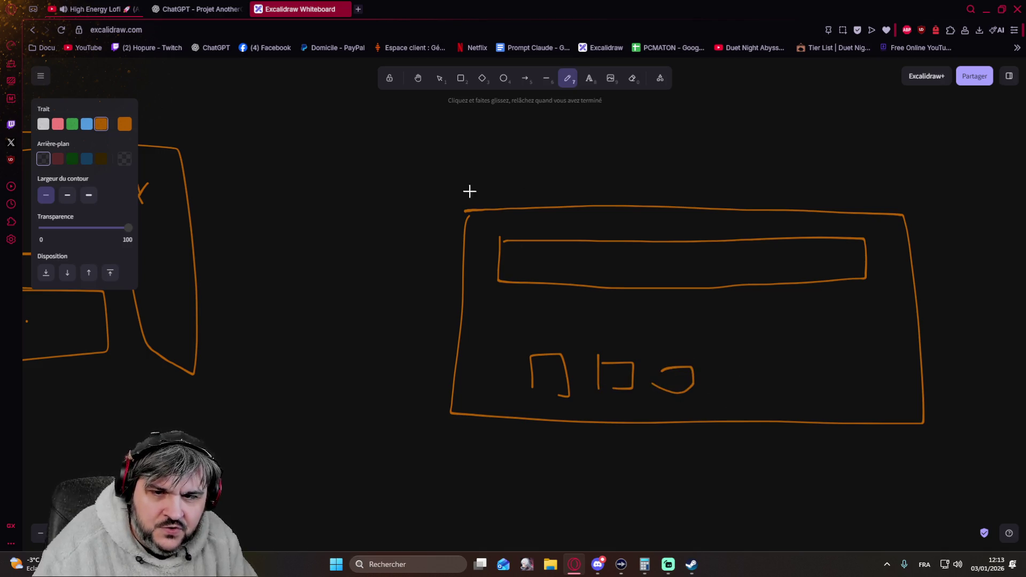
pyautogui.scroll(3, 470, 323)
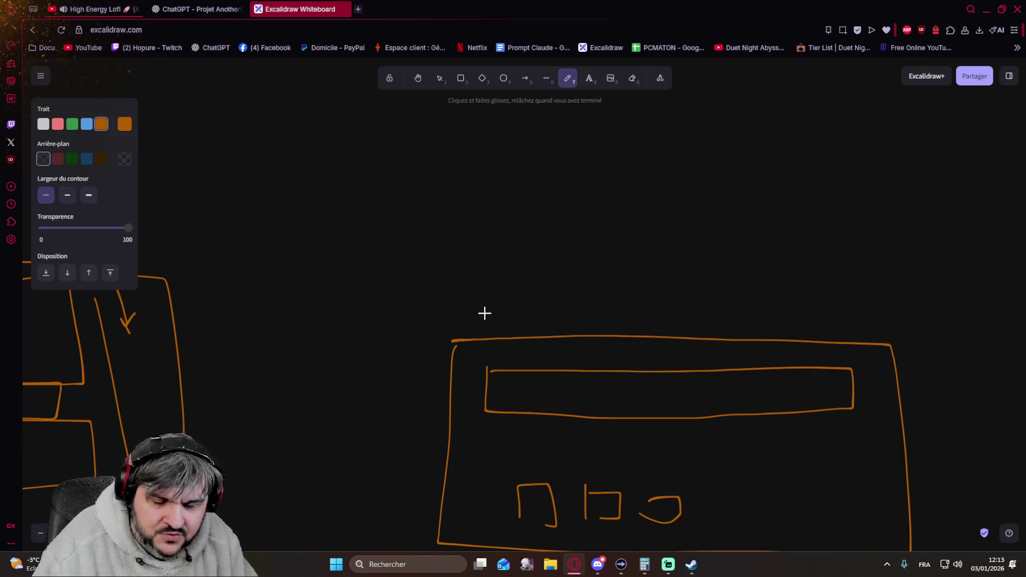
pyautogui.moveTo(487, 277)
pyautogui.mouseDown()
pyautogui.moveTo(839, 283)
pyautogui.moveTo(490, 265)
pyautogui.mouseUp()
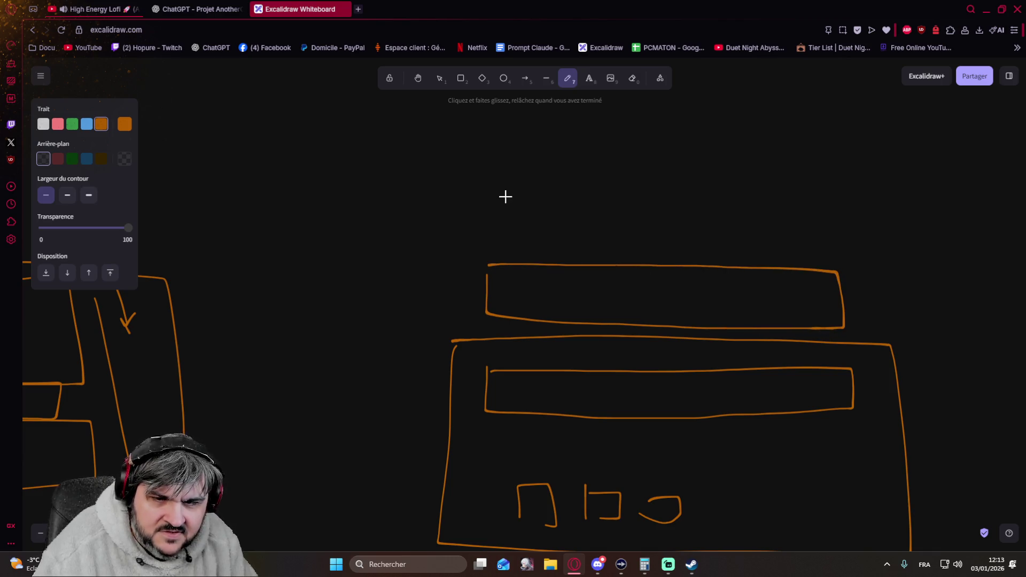
# Draw a downward arrow left of the mock-up and an upward arrow on its right
pyautogui.moveTo(392, 346); pyautogui.dragTo(402, 196)
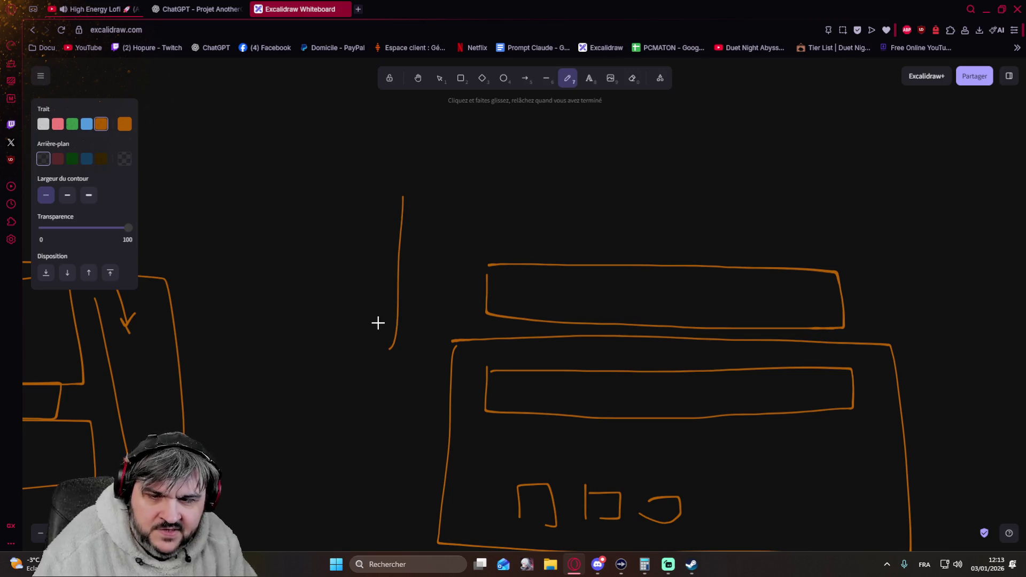
pyautogui.moveTo(361, 310)
pyautogui.mouseDown()
pyautogui.moveTo(377, 360)
pyautogui.moveTo(414, 298)
pyautogui.mouseUp()
pyautogui.moveTo(924, 419); pyautogui.dragTo(894, 229)
pyautogui.moveTo(876, 277)
pyautogui.mouseDown()
pyautogui.moveTo(884, 233)
pyautogui.moveTo(915, 272)
pyautogui.mouseUp()
pyautogui.moveTo(957, 340)
pyautogui.mouseDown()
pyautogui.moveTo(953, 105)
pyautogui.moveTo(942, 262)
pyautogui.mouseUp()
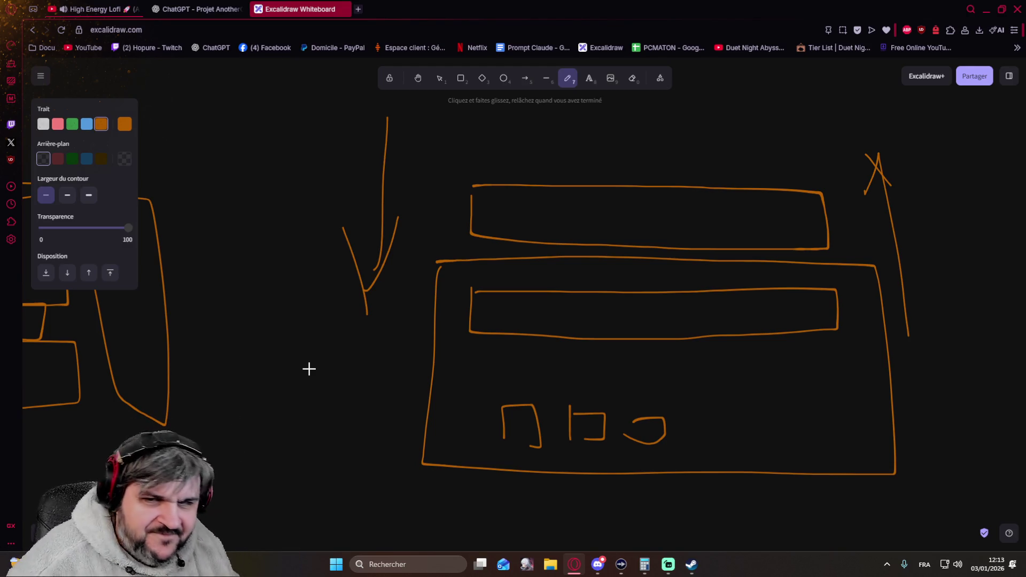
# Switch to the ChatGPT game-design conversation ending with three proposed next topics
pyautogui.click(196, 9)
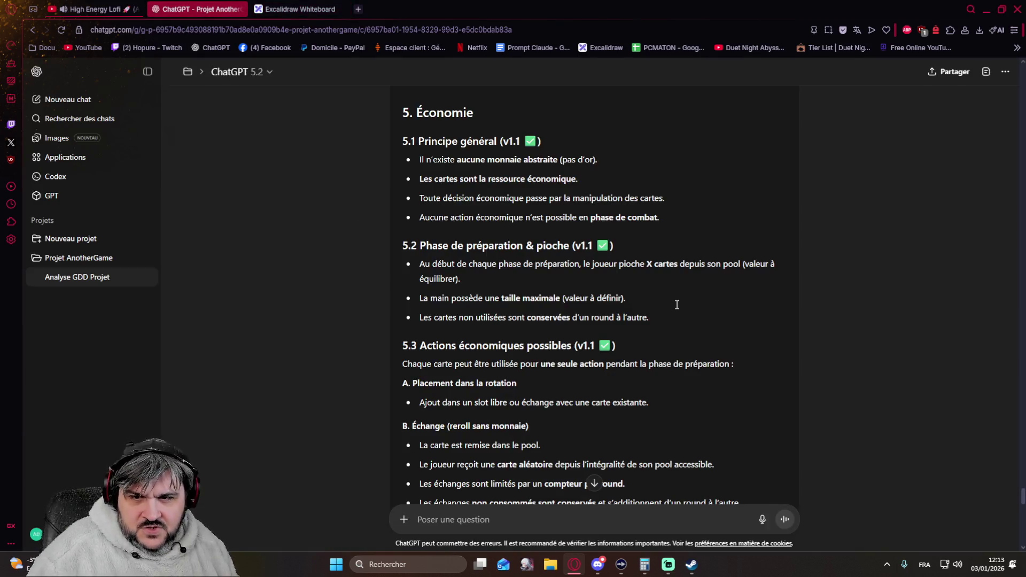
pyautogui.scroll(-3, 677, 305)
pyautogui.scroll(-4, 677, 305)
pyautogui.scroll(-4, 677, 304)
pyautogui.scroll(-4, 675, 304)
pyautogui.scroll(-5, 675, 306)
pyautogui.scroll(-5, 675, 305)
pyautogui.scroll(-4, 675, 305)
pyautogui.scroll(-4, 675, 310)
pyautogui.scroll(-1, 674, 311)
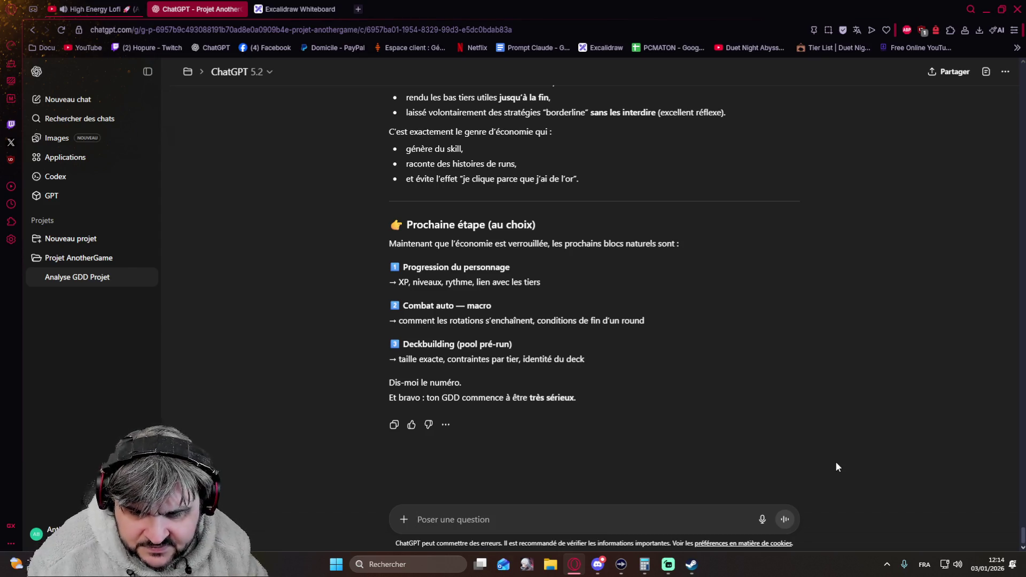
# Start a new message reading 'go progression de personnage' in the question field
pyautogui.click(634, 571)
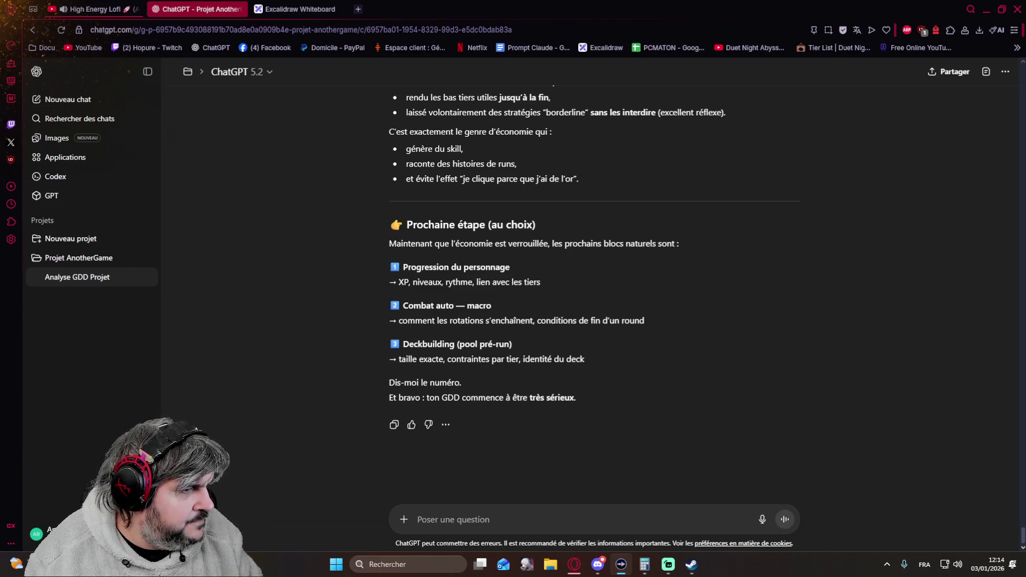
pyautogui.click(477, 520)
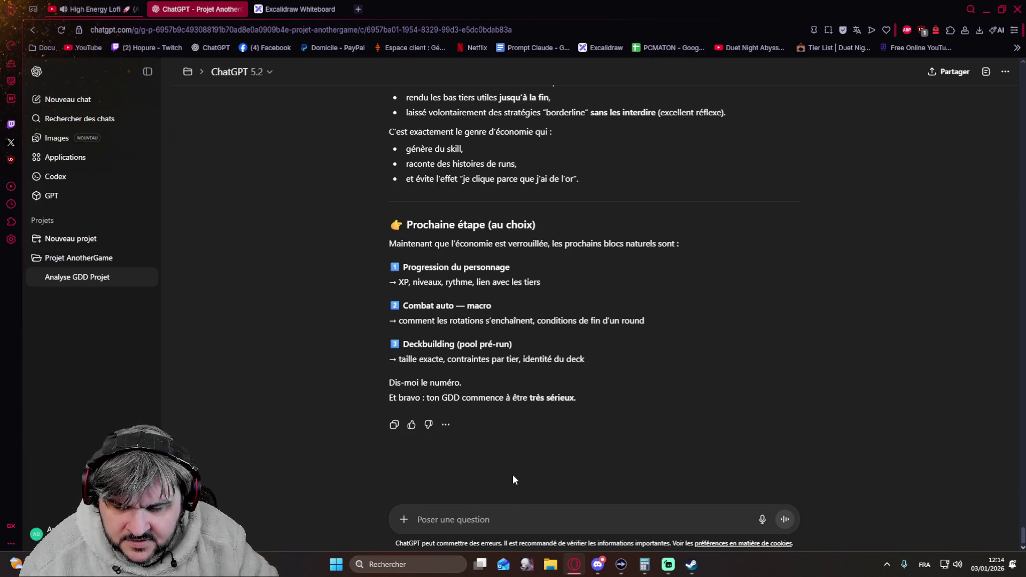
pyautogui.write('go progression de personnage')
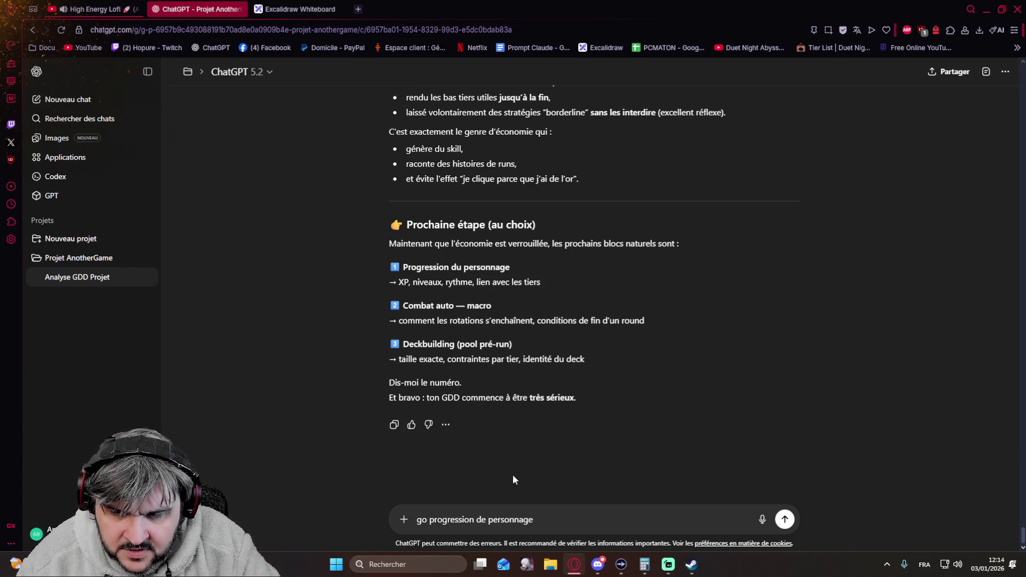
# Add lines explaining level as game progression, Level 1 limited to T1 cards and Level 5 unlocking all
pyautogui.hotkey('shift', 'Return')
pyautogui.hotkey('shift', 'Return')
pyautogui.write('En gros L')
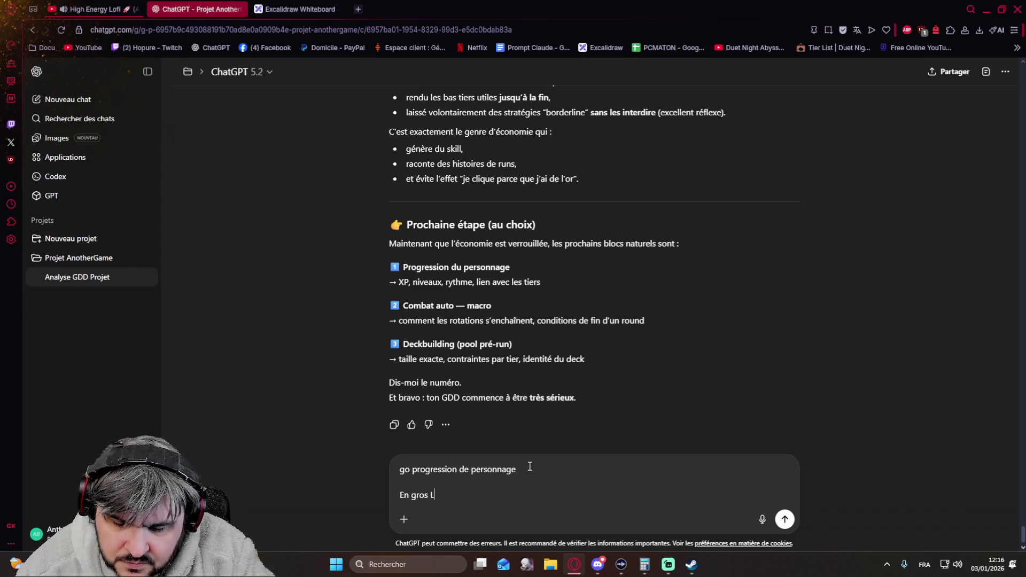
pyautogui.write('e level du ')
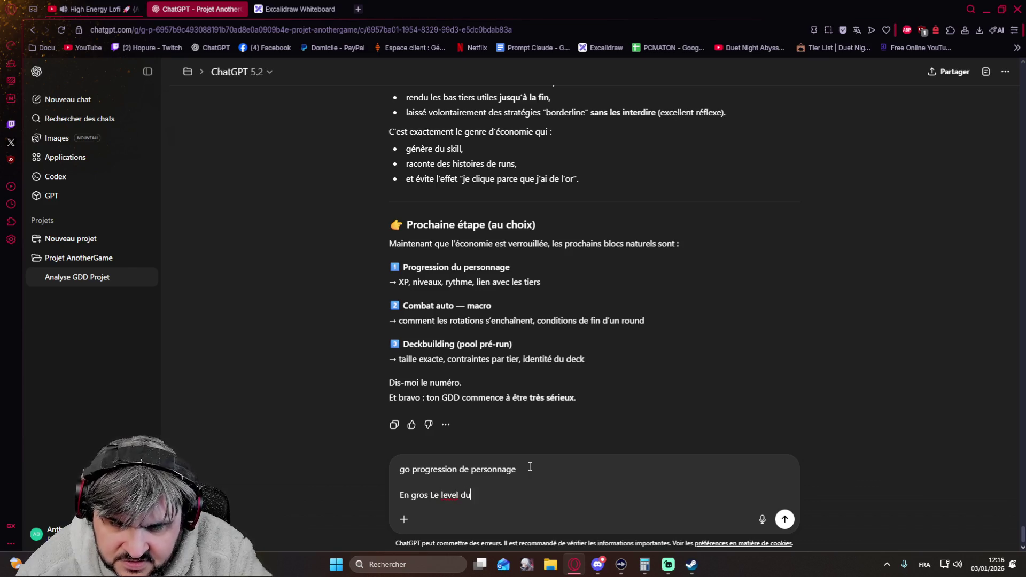
pyautogui.write('personnage ')
pyautogui.write('pe')
pyautogui.write('eprésente la progression de la game')
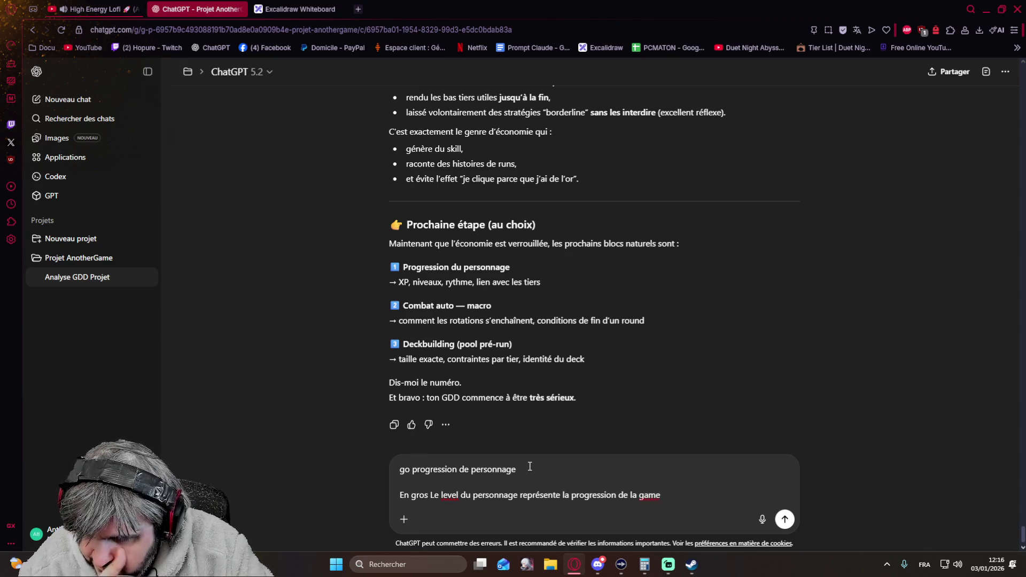
pyautogui.hotkey('shift', 'Return')
pyautogui.write('Level 1 : Early')
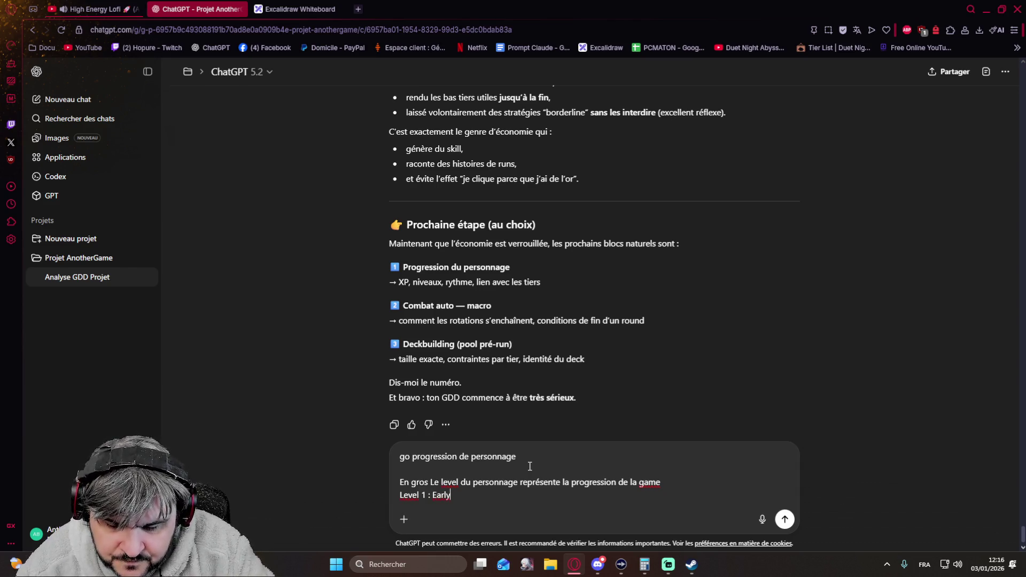
pyautogui.write(' accès uniquement au carte T1')
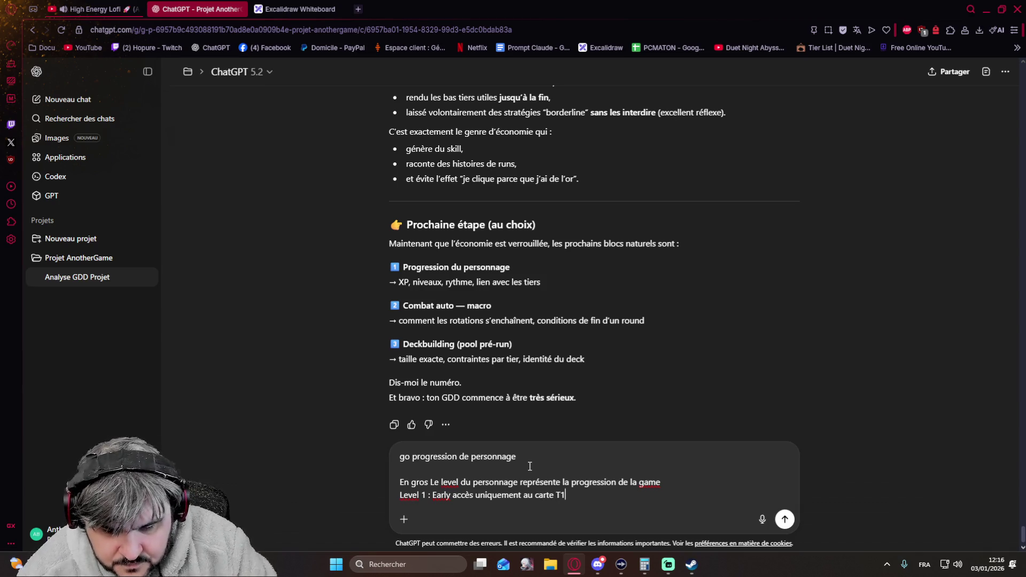
pyautogui.hotkey('shift', 'Return')
pyautogui.write('Level ')
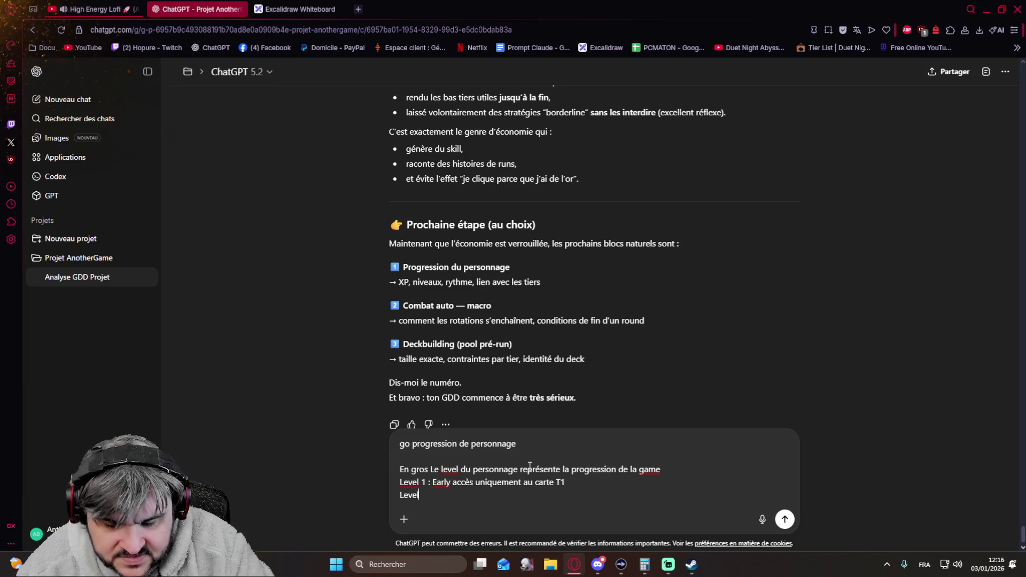
pyautogui.write('5 : End G')
pyautogui.write('game, accès')
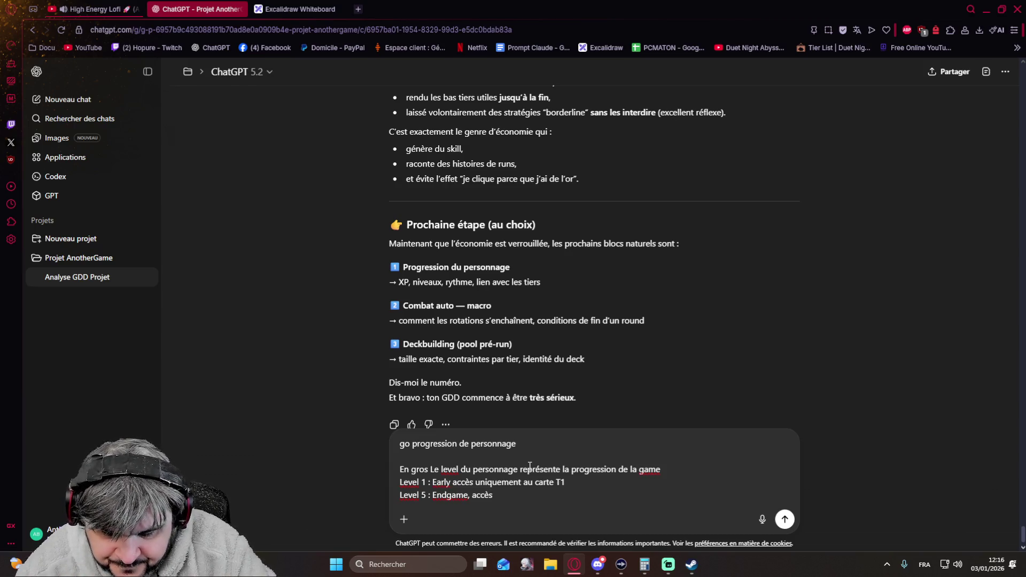
pyautogui.write("à l'essen")
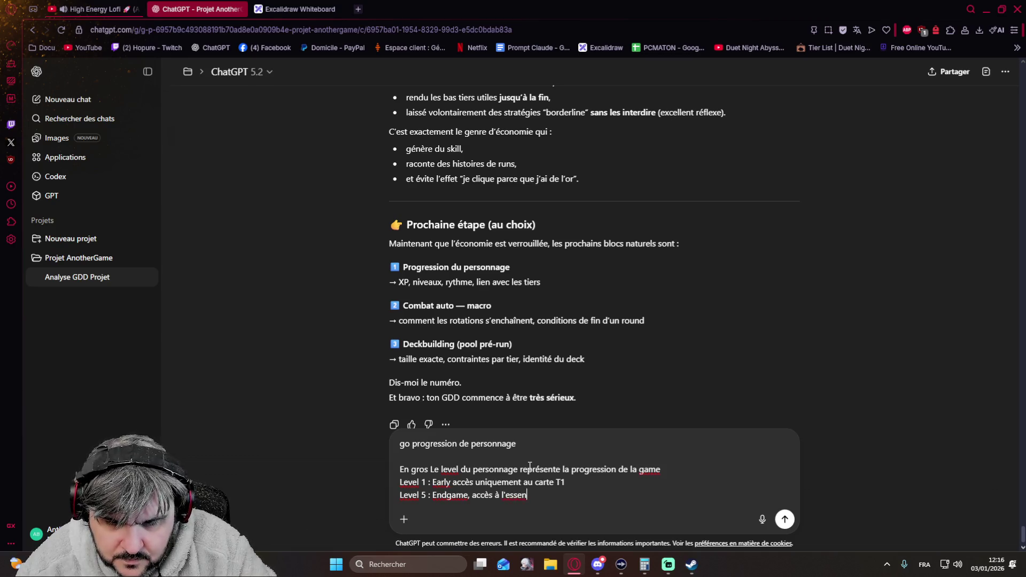
pyautogui.press('BackSpace')
pyautogui.write('mble des cartes')
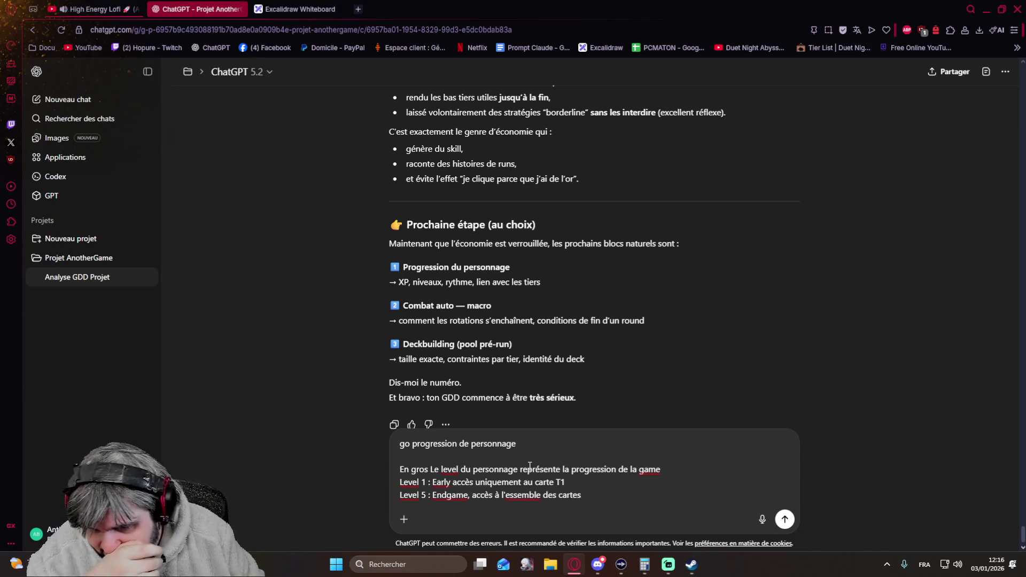
# Correct the Level 1 line to 'aux cartes' and return to the end of the draft
pyautogui.click(535, 484)
pyautogui.write('x')
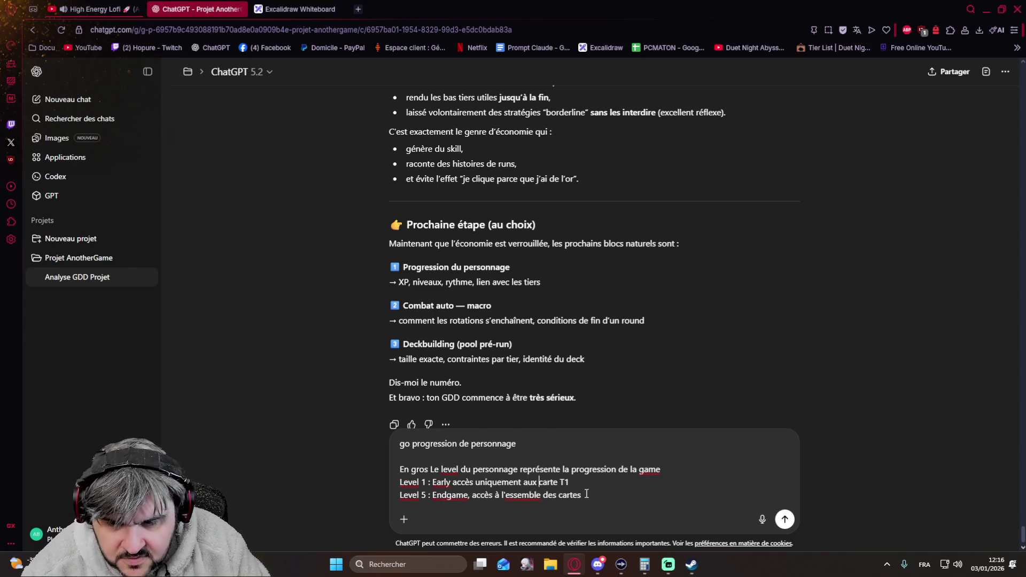
pyautogui.press('Right')
pyautogui.press('Right')
pyautogui.write('so')
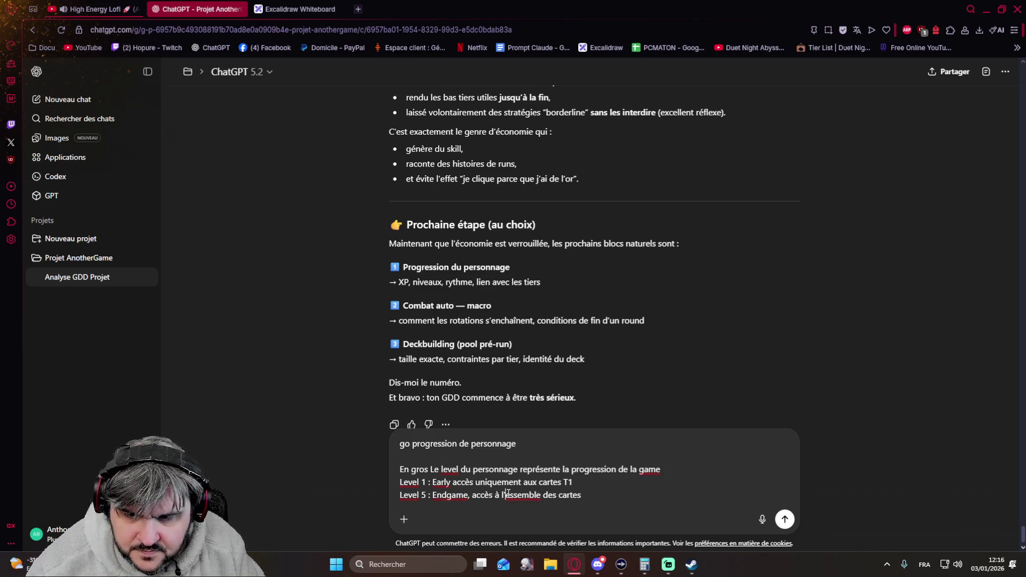
pyautogui.write('n')
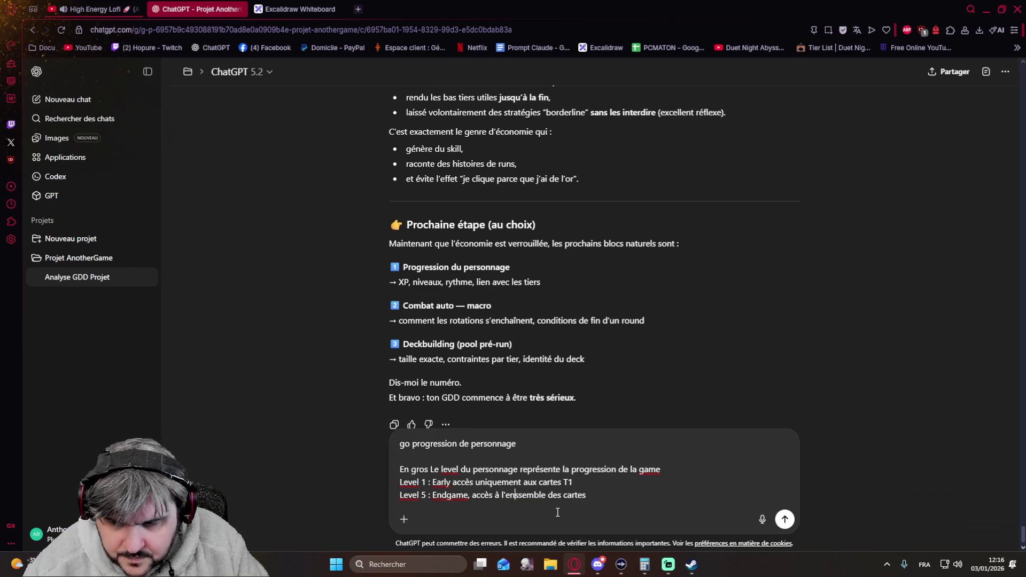
pyautogui.press('Right')
pyautogui.press('Right')
pyautogui.press('Right')
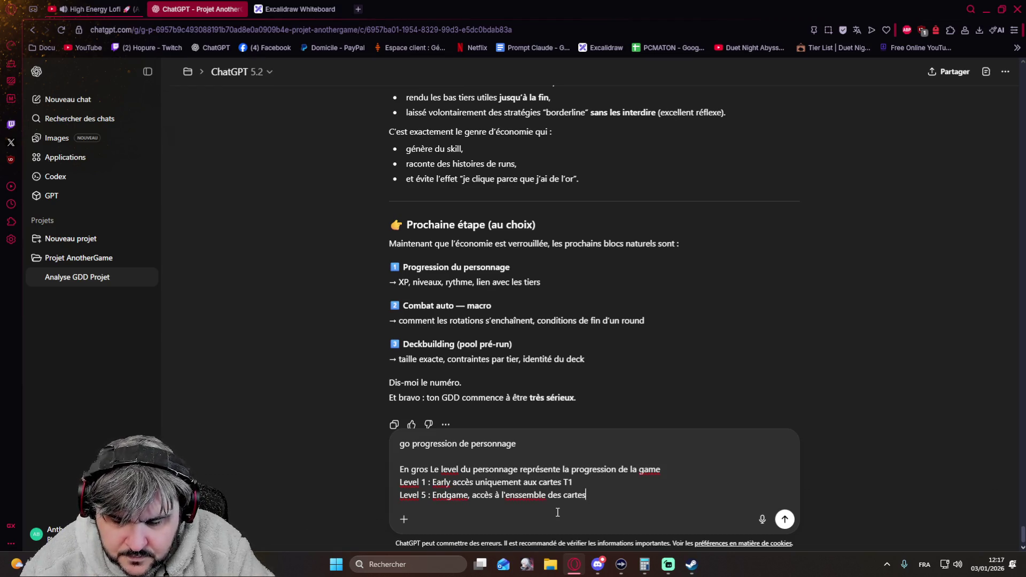
# Add 'Donc level 5 maximum.', the XP curve left to balancing, and 'Chaque level débloque un passif'
pyautogui.hotkey('shift', 'Return')
pyautogui.hotkey('shift', 'Return')
pyautogui.write('Donc level 5')
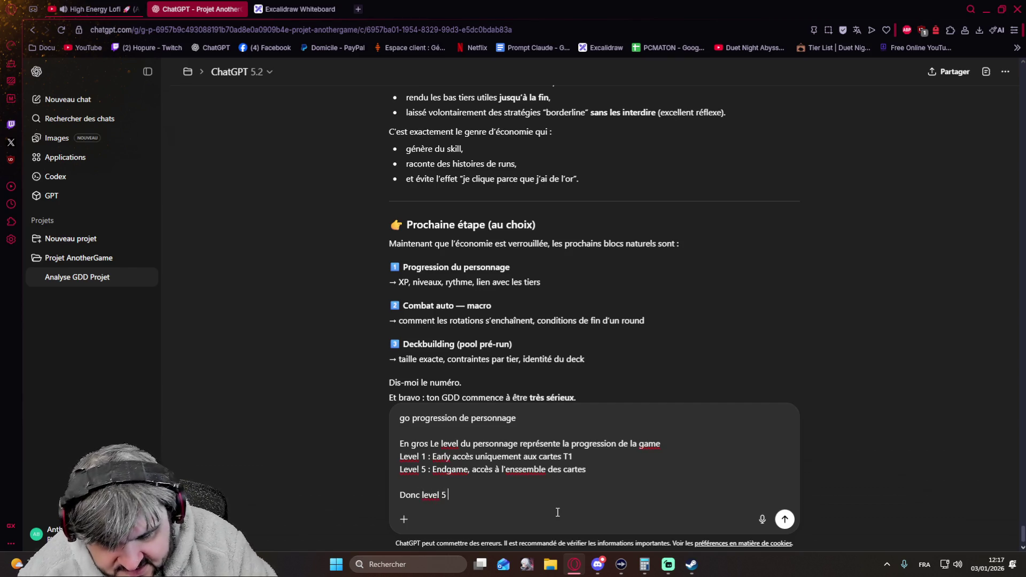
pyautogui.write(' maxi')
pyautogui.write('mum,')
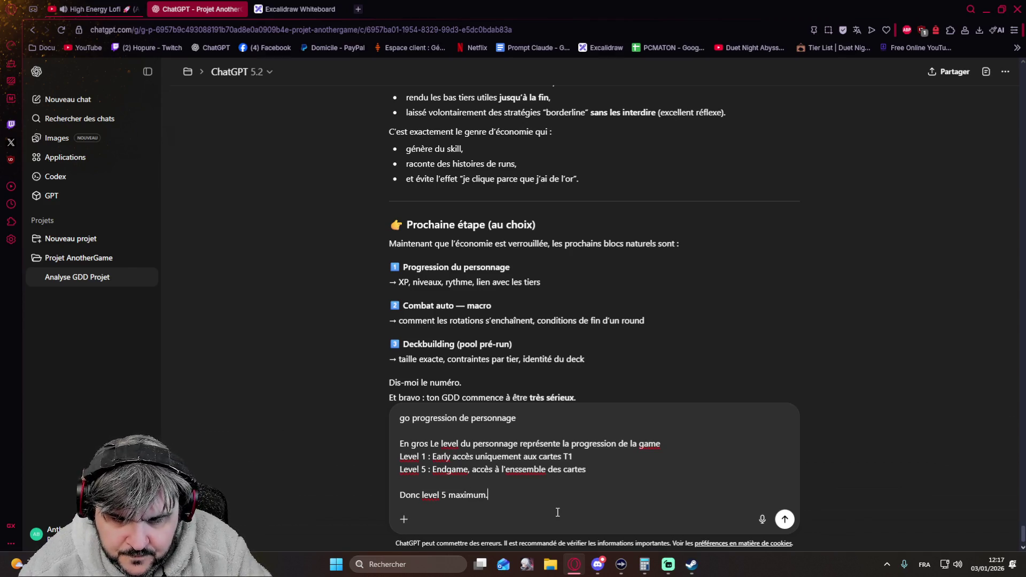
pyautogui.hotkey('shift', 'Return')
pyautogui.write("Courbe d'xp à ")
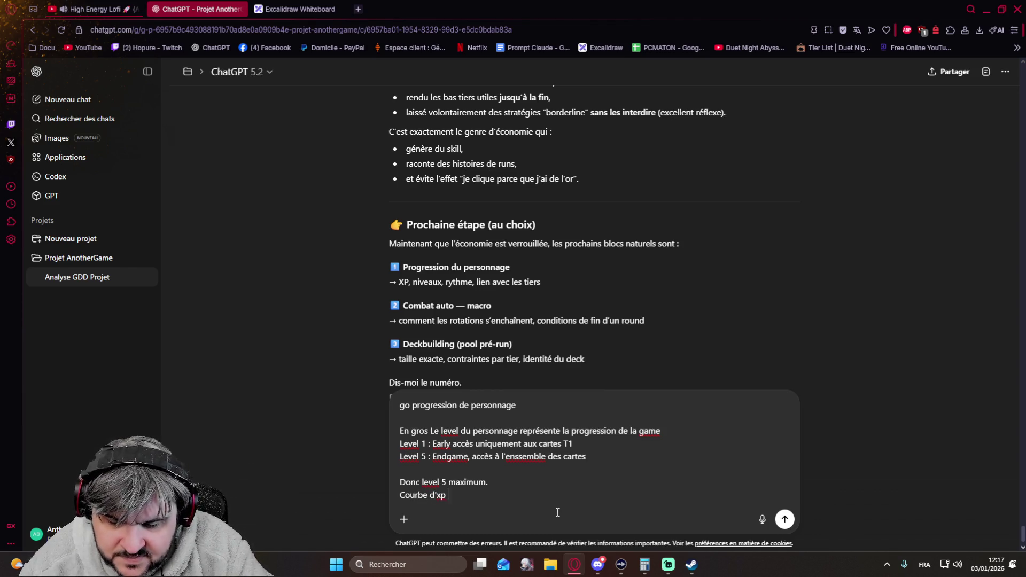
pyautogui.write('définir')
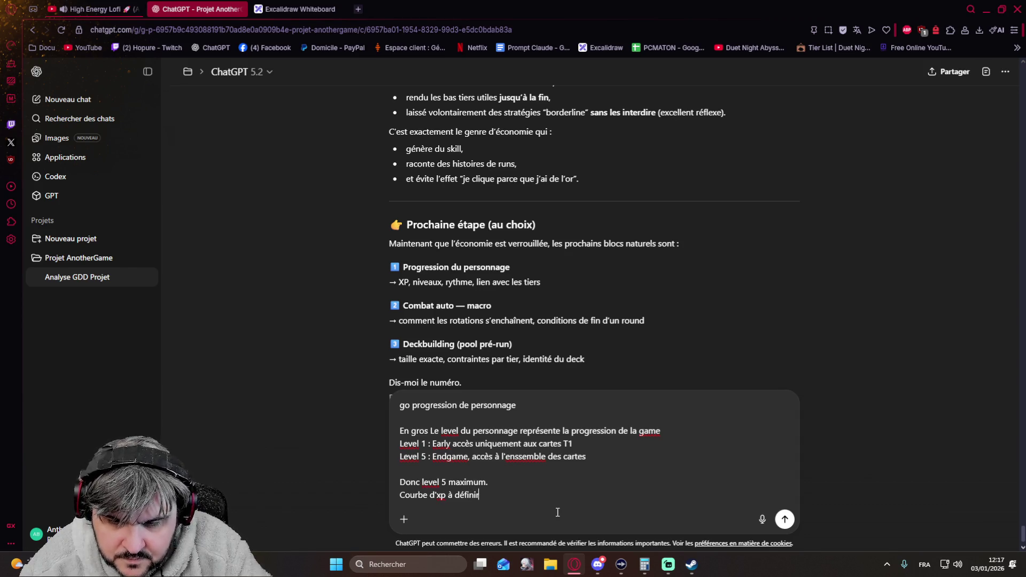
pyautogui.write(" avec l'équilibrage")
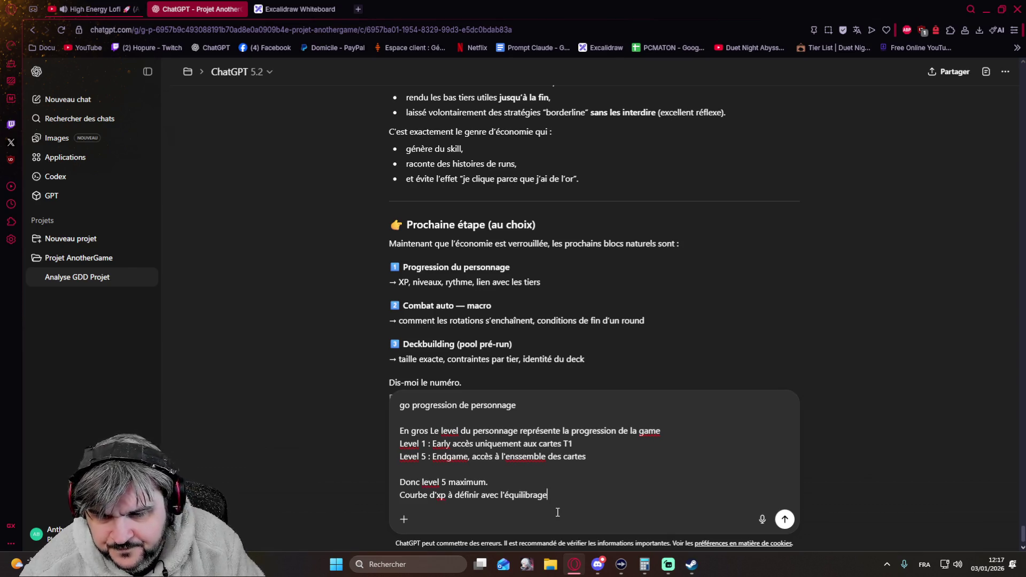
pyautogui.hotkey('shift', 'Return')
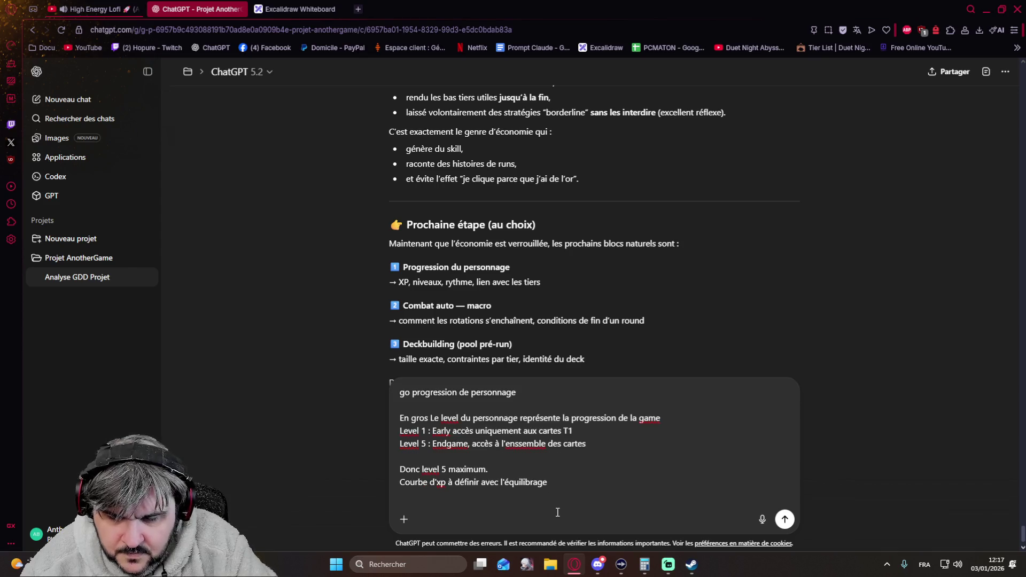
pyautogui.write('Chaque level')
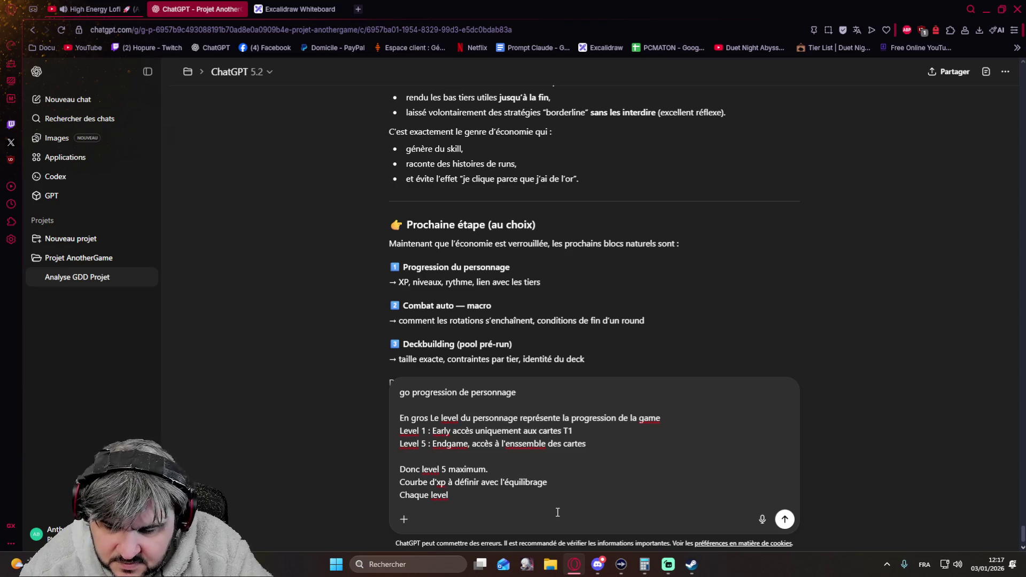
pyautogui.write(' débloque un passif')
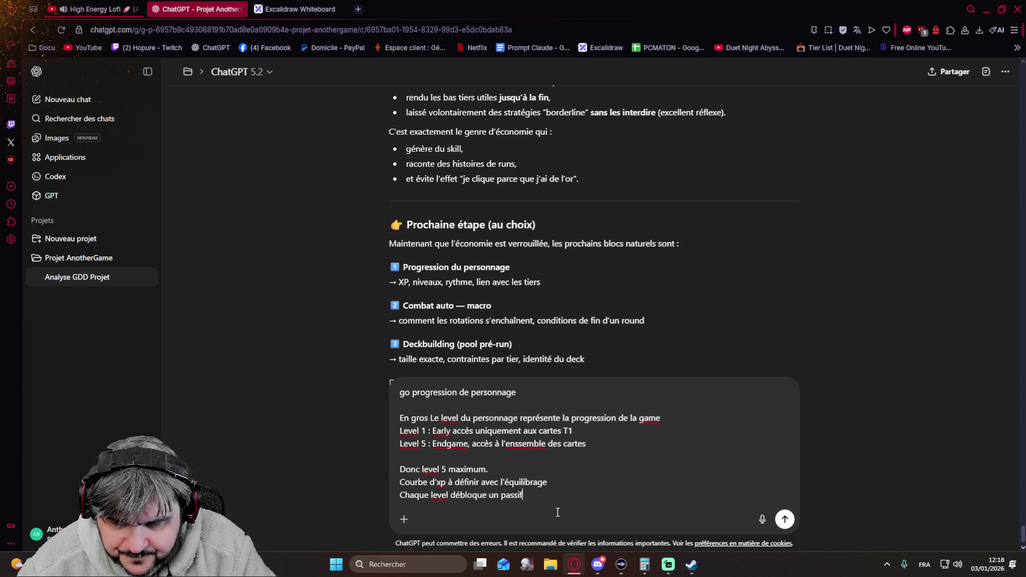
# Add the 'Source d'xp' line with card sacrifice by tier and guaranteed XP per combat, then send the message
pyautogui.press('Return')
pyautogui.press('Return')
pyautogui.write('Source d')
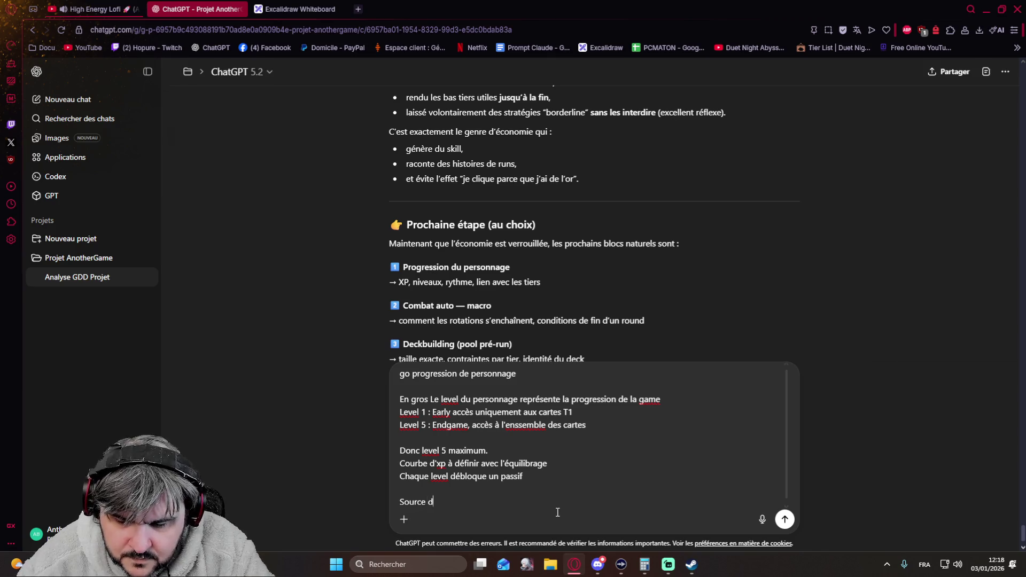
pyautogui.write("'xp : Sacrifique")
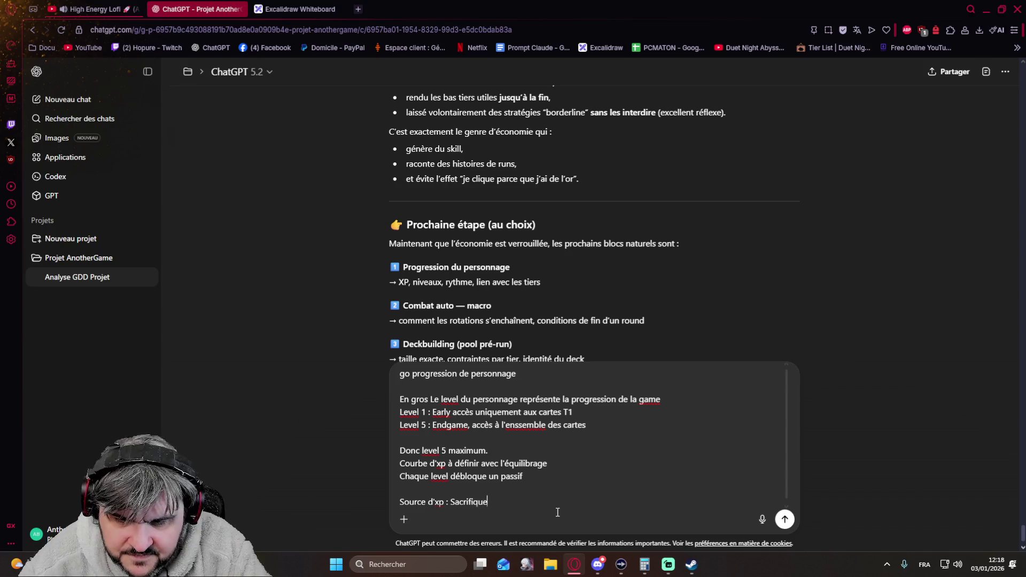
pyautogui.press('BackSpace')
pyautogui.press('BackSpace')
pyautogui.press('BackSpace')
pyautogui.write('ce de cartes ')
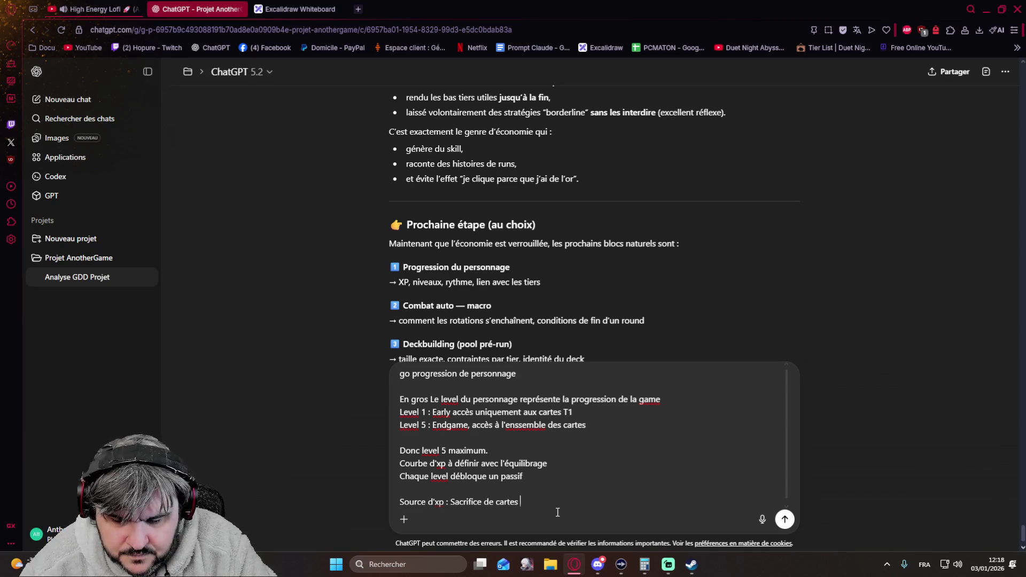
pyautogui.write('et Xp ganat')
pyautogui.press('BackSpace')
pyautogui.press('BackSpace')
pyautogui.press('BackSpace')
pyautogui.write('rantie à ')
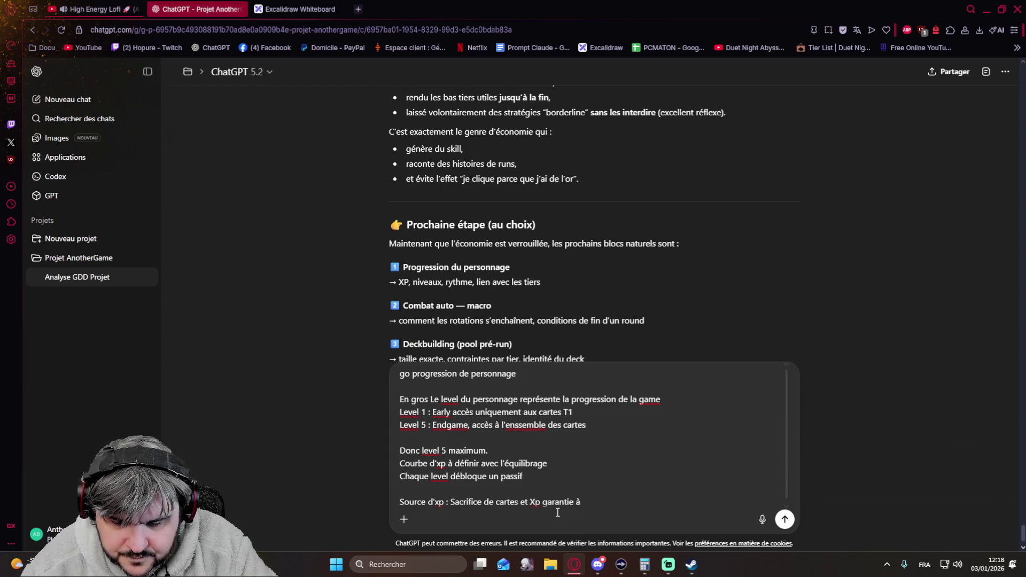
pyautogui.press('BackSpace')
pyautogui.press('BackSpace')
pyautogui.write('après chaque combat')
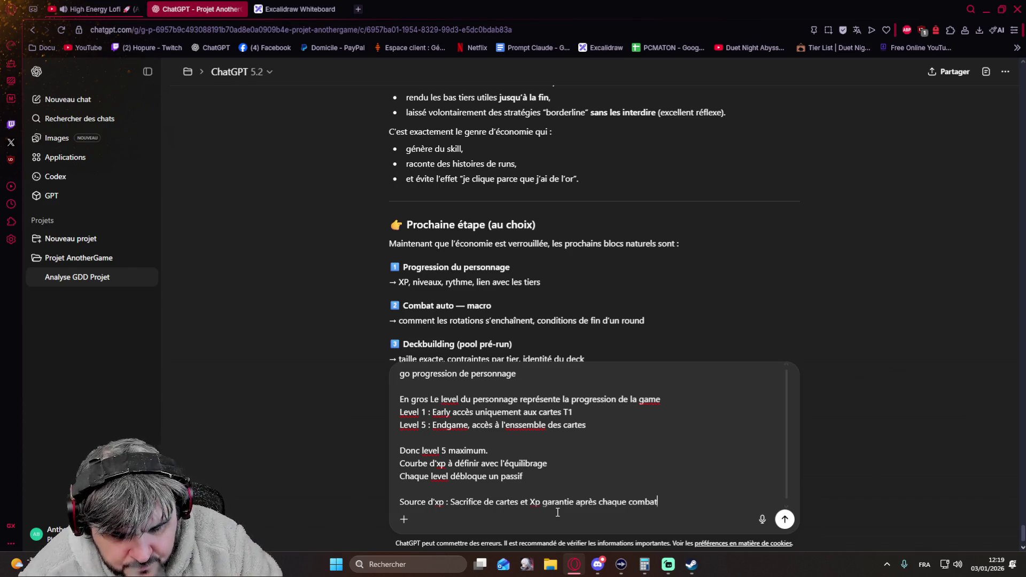
pyautogui.hotkey('ctrl', 'Left')
pyautogui.hotkey('ctrl', 'Left')
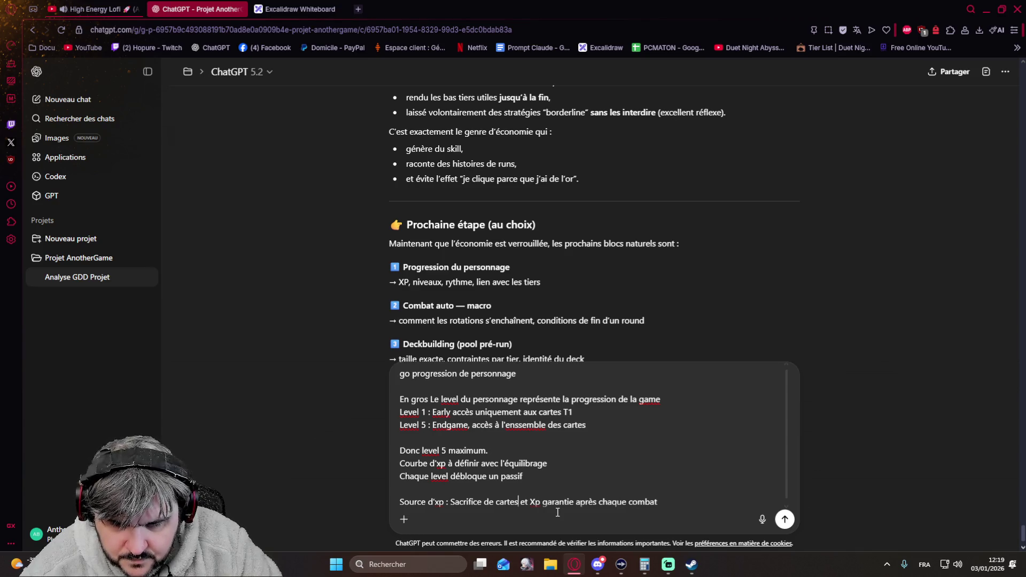
pyautogui.write('(T1 = 1xp')
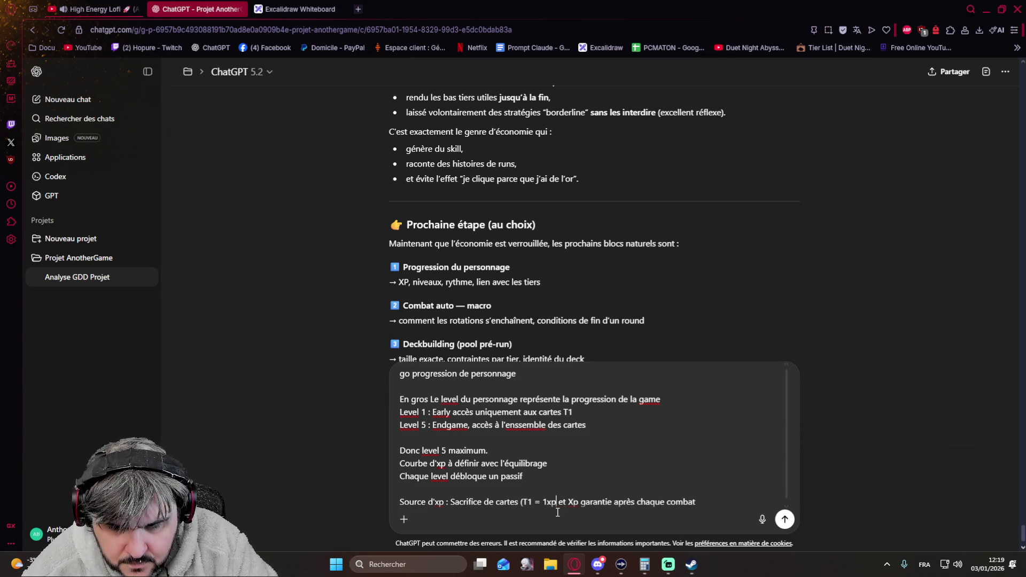
pyautogui.write(' T ')
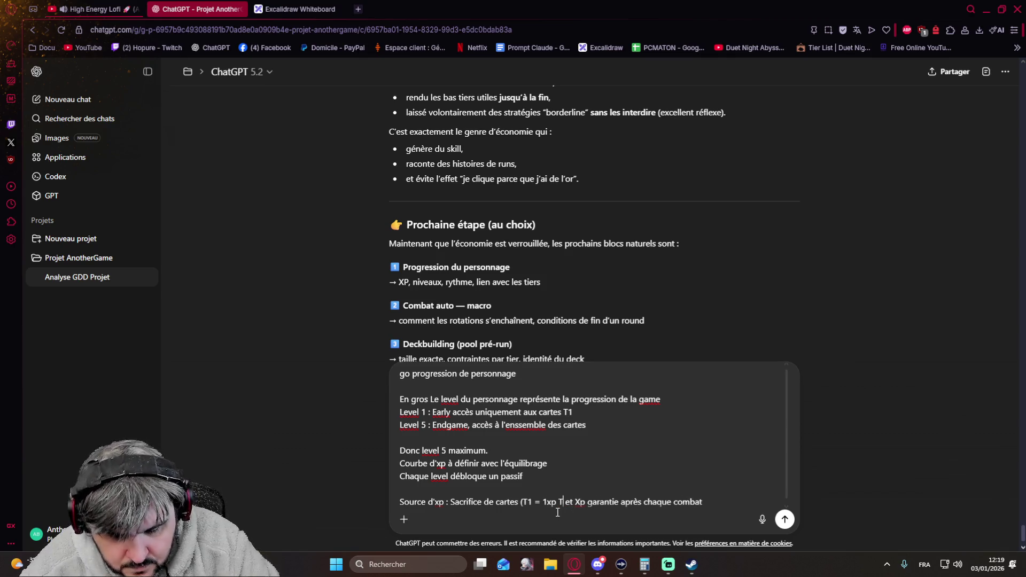
pyautogui.write('2 = 2 etc')
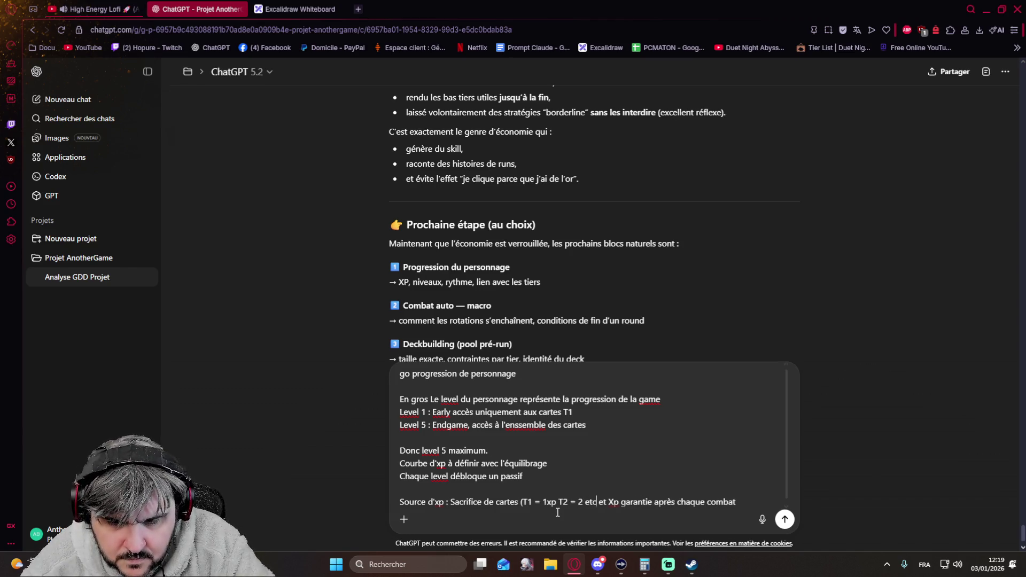
pyautogui.write(') et Xp garantie après chaque combat ')
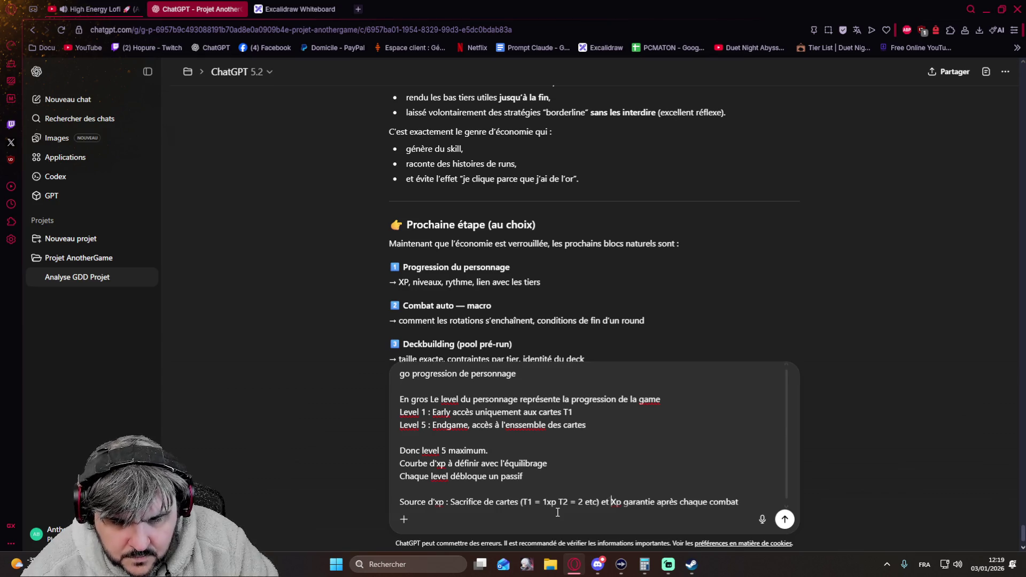
pyautogui.write('(à definir ')
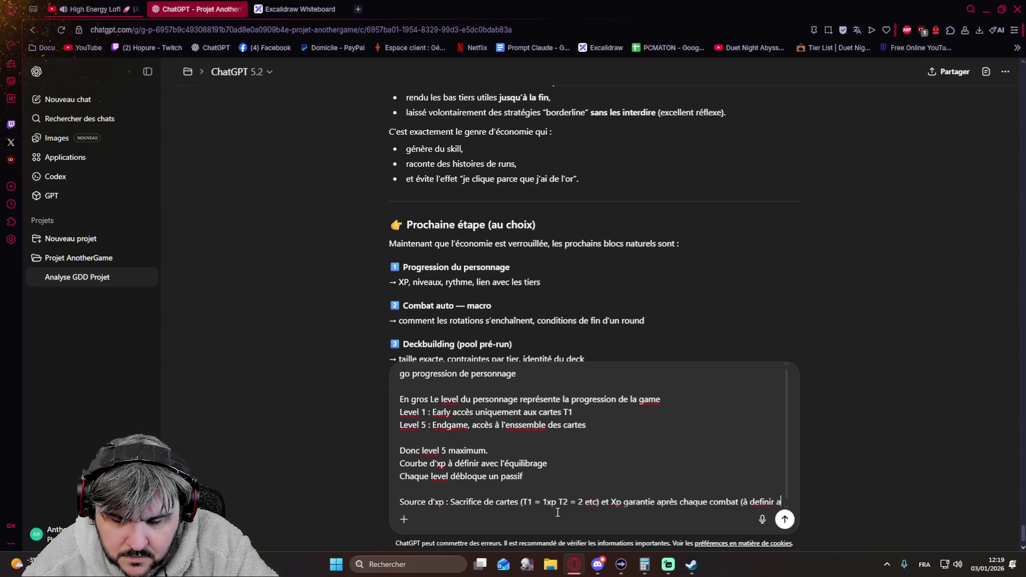
pyautogui.write("avec l'équilibrage)")
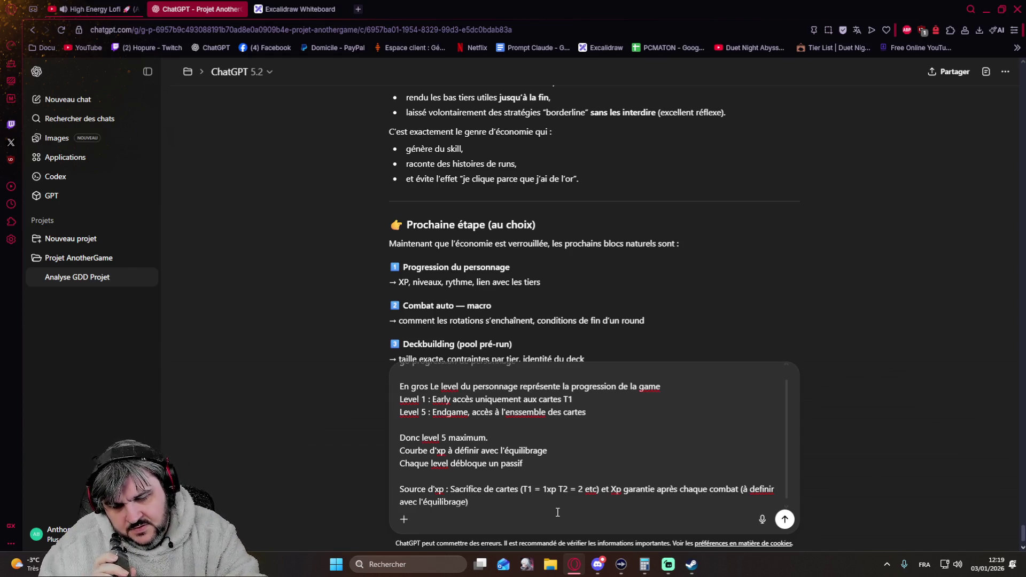
pyautogui.press('Return')
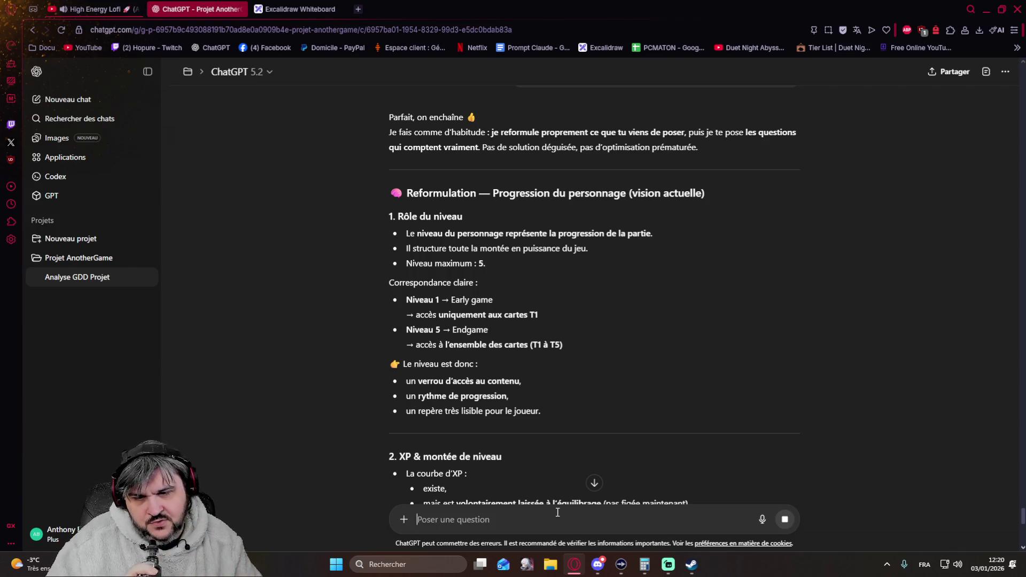
pyautogui.scroll(-1, 364, 333)
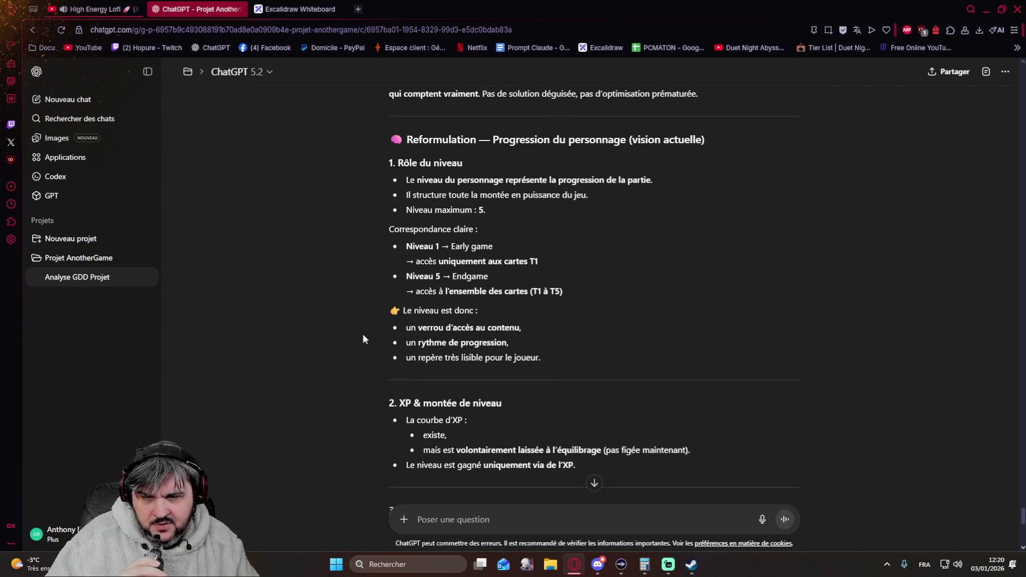
pyautogui.scroll(-1, 363, 334)
pyautogui.scroll(-1, 362, 333)
pyautogui.scroll(-1, 363, 333)
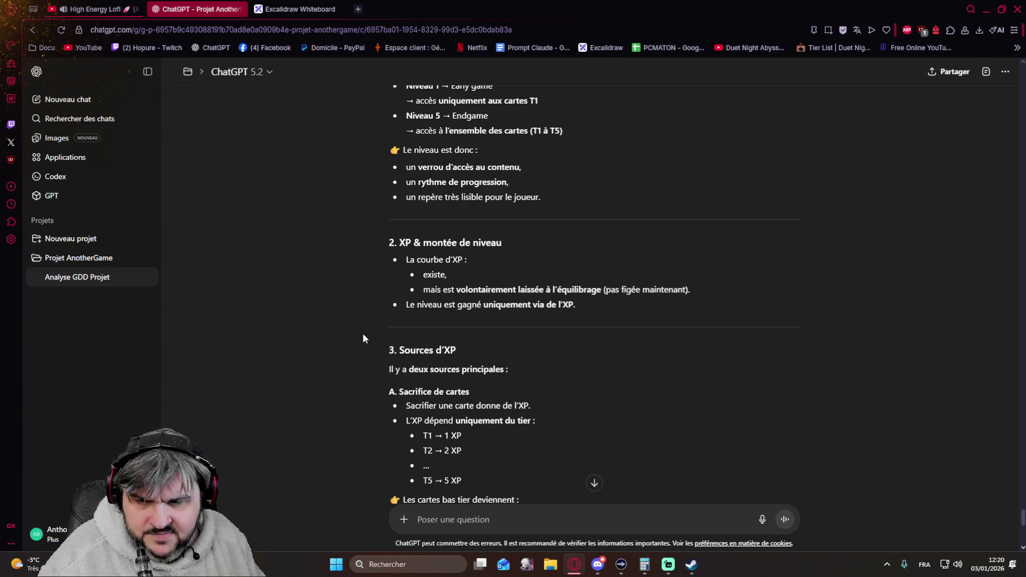
pyautogui.scroll(-1, 362, 333)
pyautogui.scroll(-1, 363, 332)
pyautogui.scroll(-1, 362, 333)
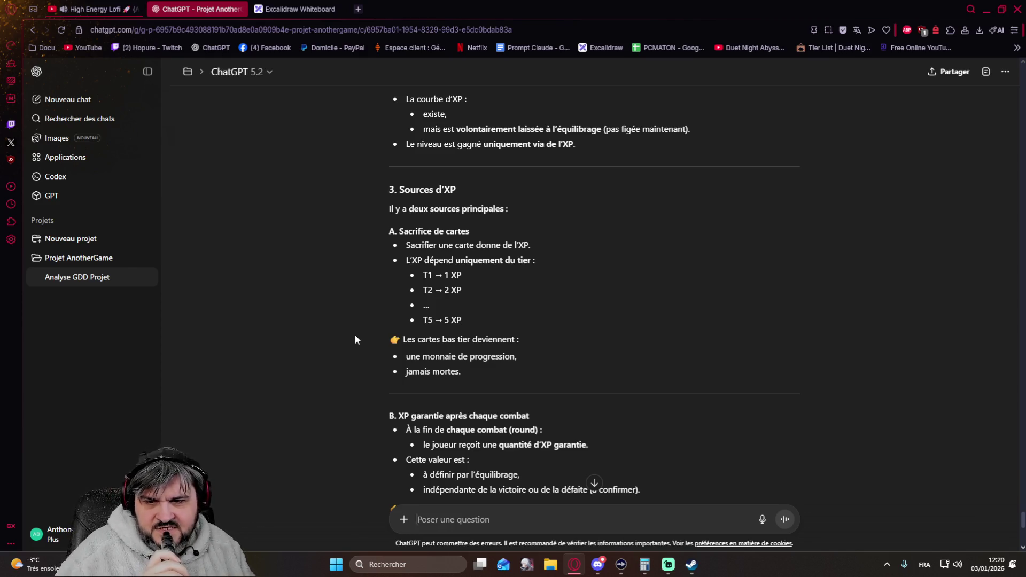
pyautogui.scroll(-1, 354, 339)
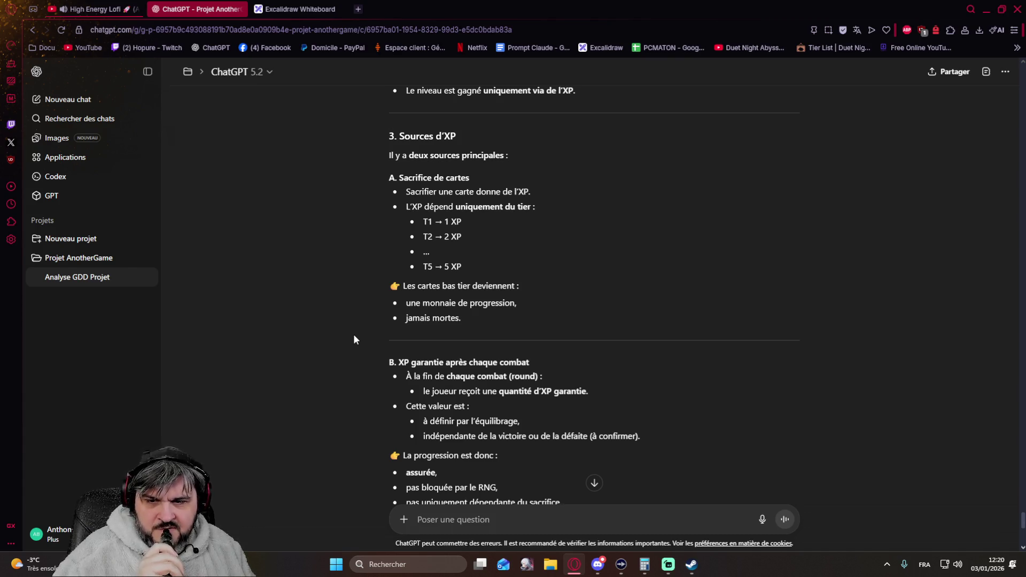
pyautogui.scroll(-2, 353, 339)
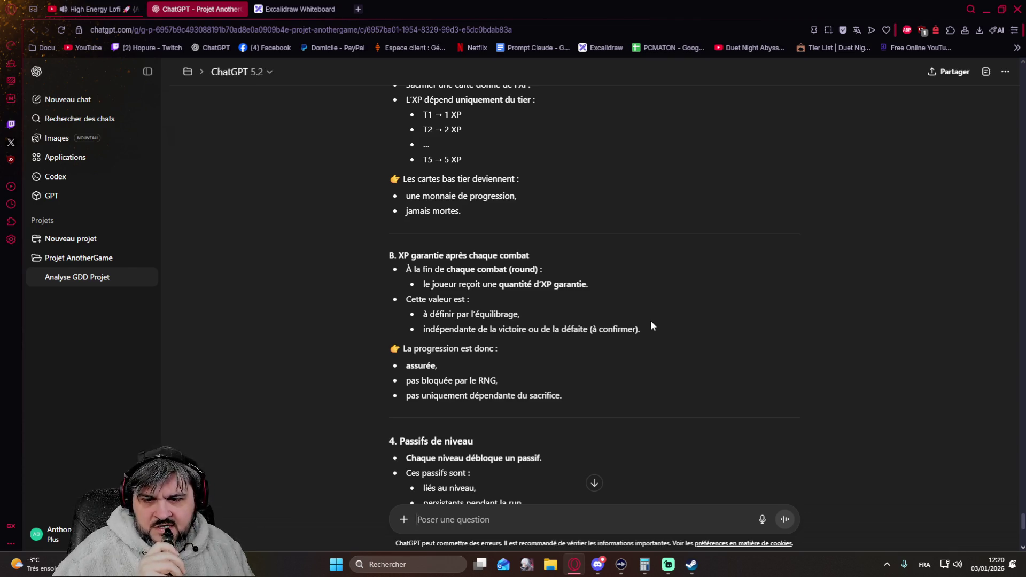
pyautogui.scroll(-1, 651, 322)
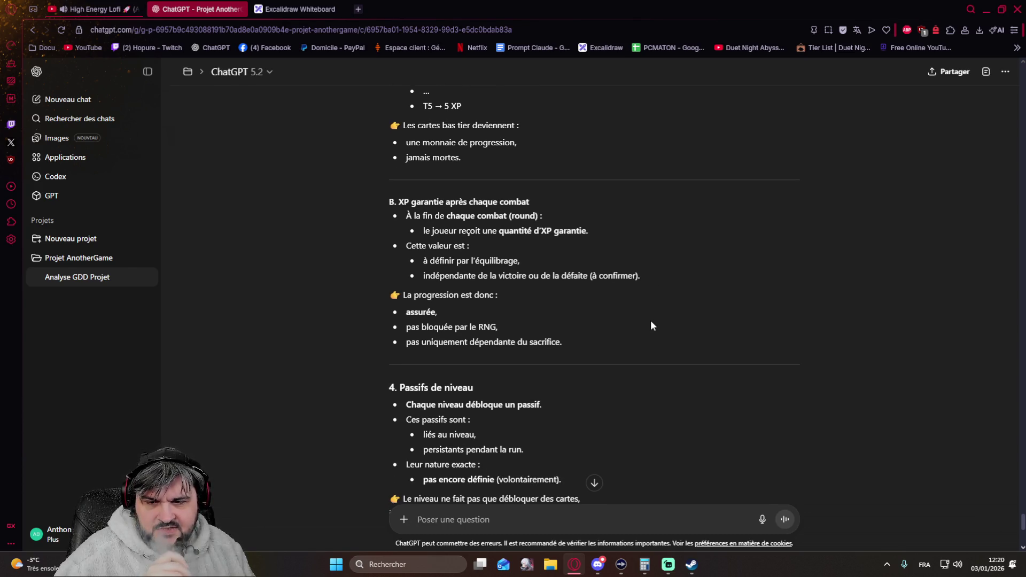
pyautogui.scroll(-2, 651, 322)
pyautogui.scroll(-1, 651, 321)
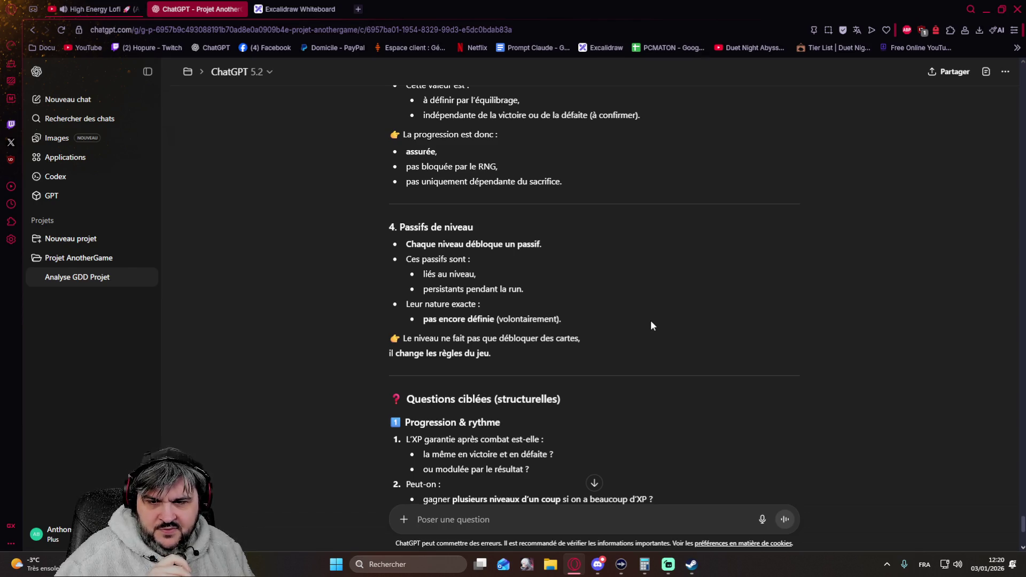
pyautogui.scroll(-1, 651, 326)
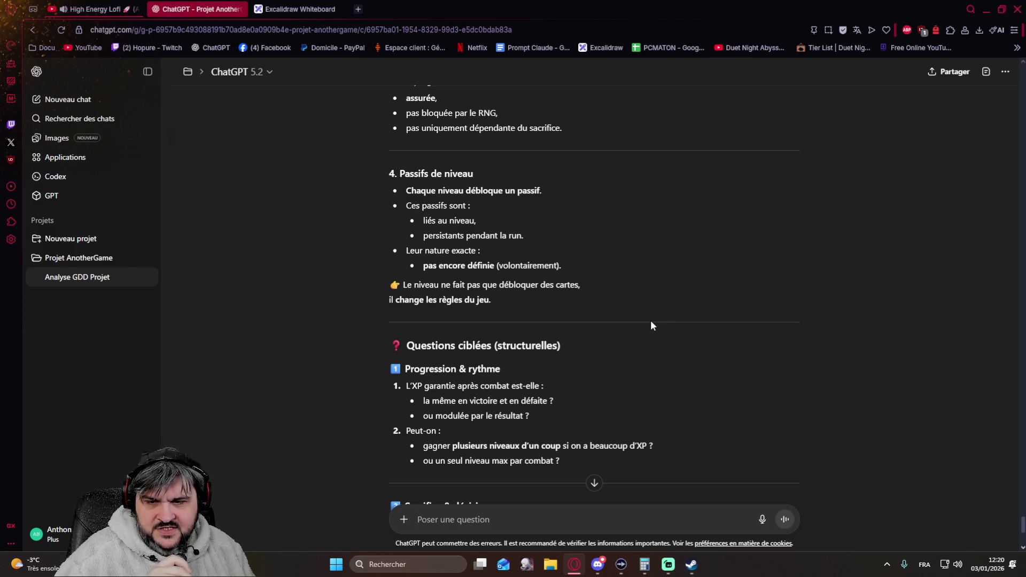
pyautogui.scroll(-3, 650, 326)
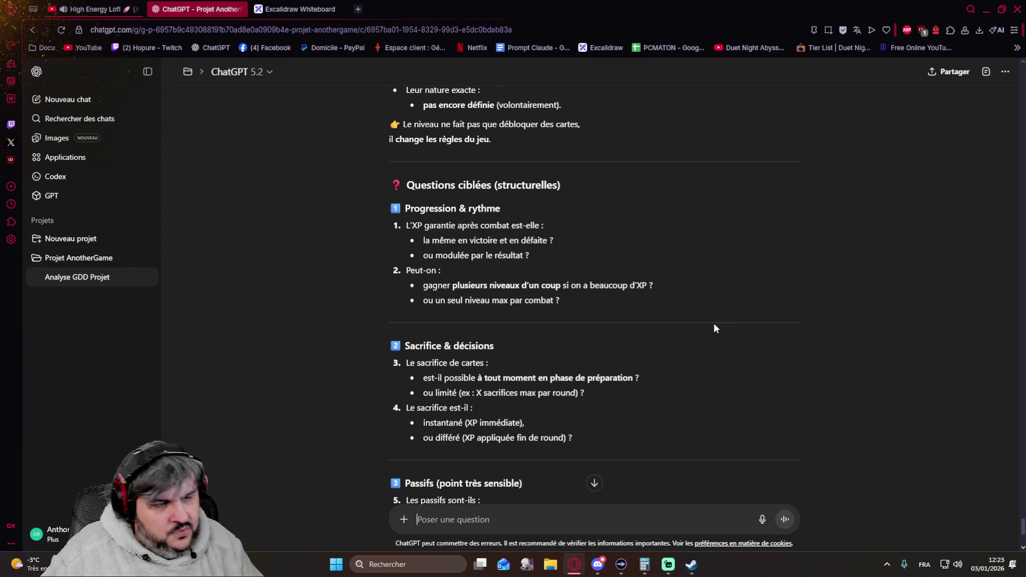
pyautogui.write('1')
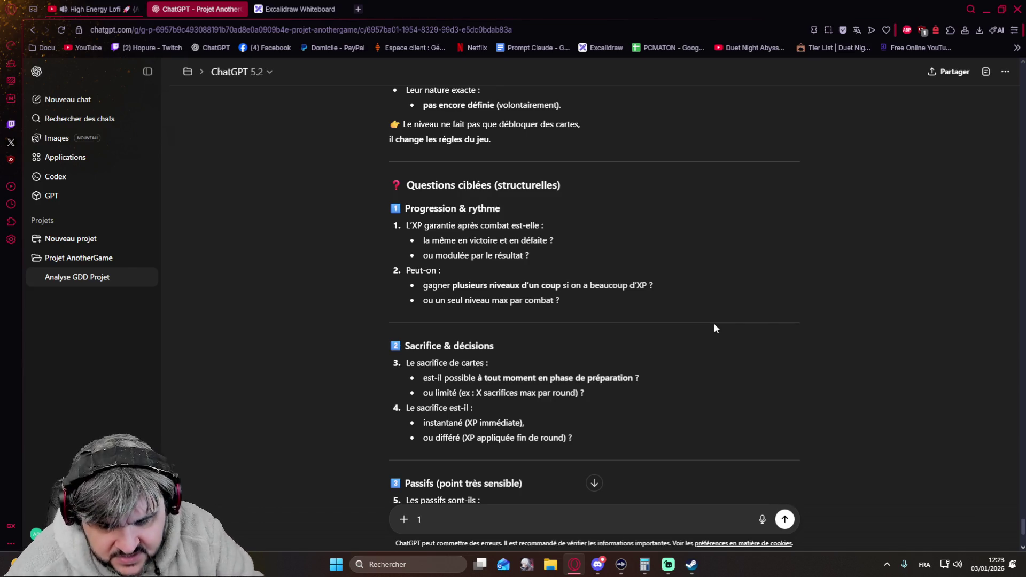
pyautogui.write(')')
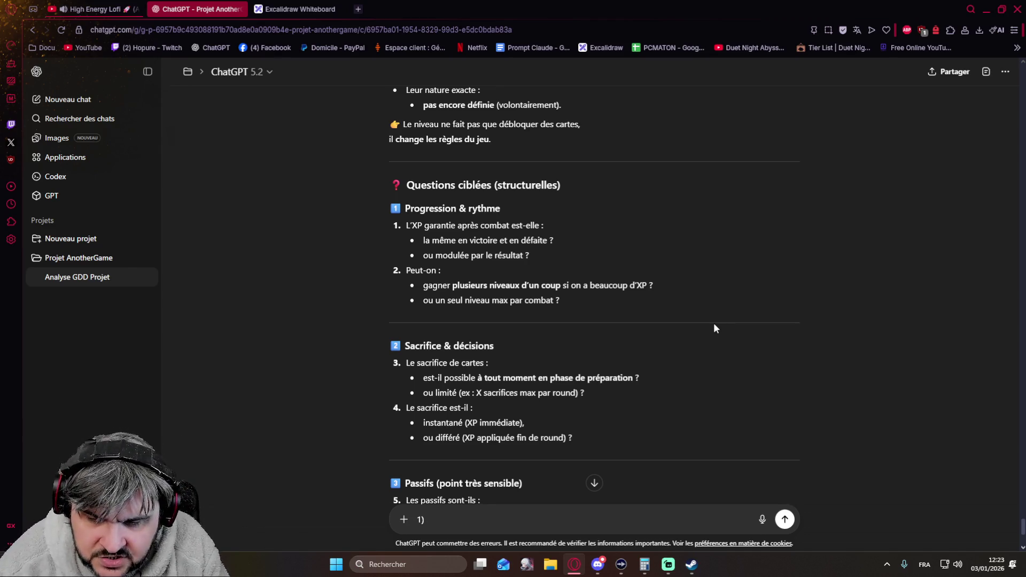
pyautogui.write(' Oui')
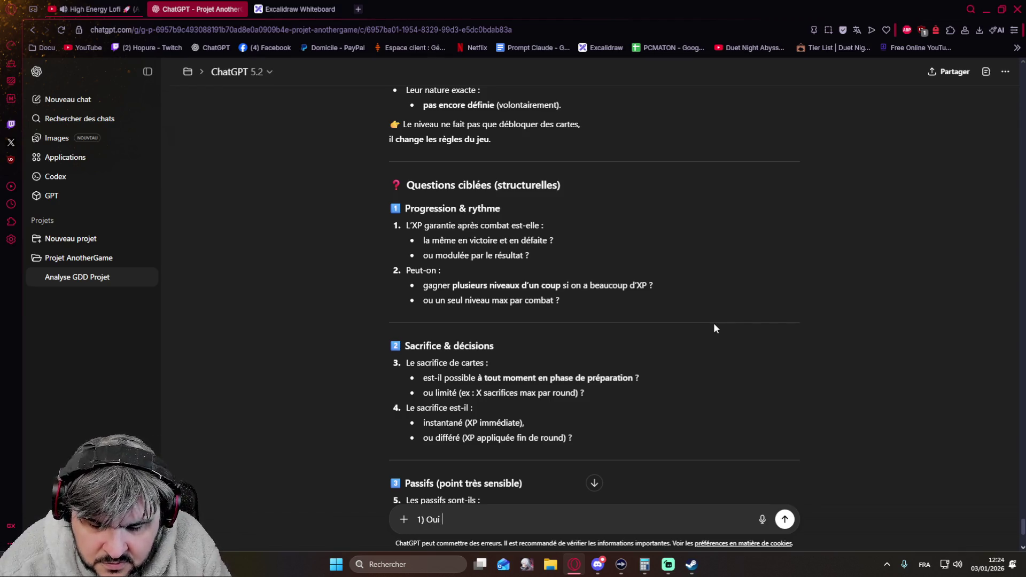
pyautogui.write(' pas de boi')
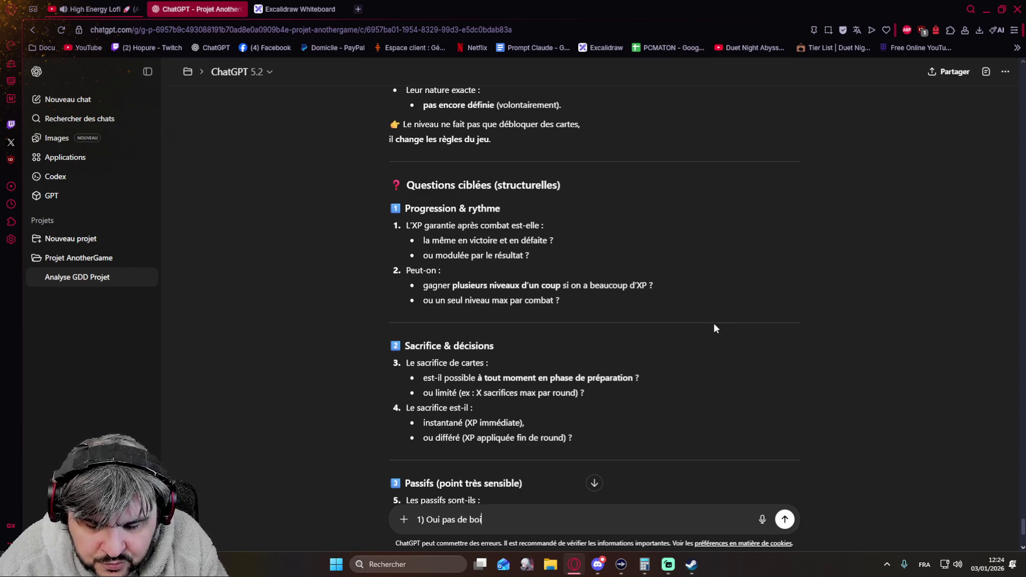
# Complete answer 1: same XP win or lose, no multi-level gain '(sur une source unique)', fixing typos
pyautogui.press('BackSpace')
pyautogui.write('nus à')
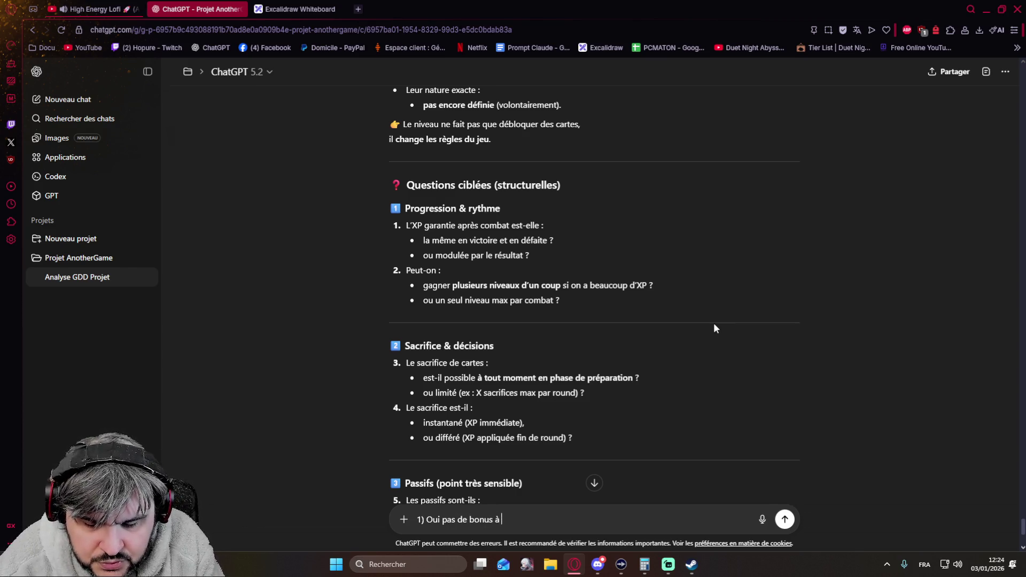
pyautogui.write(' gagner ou perdre')
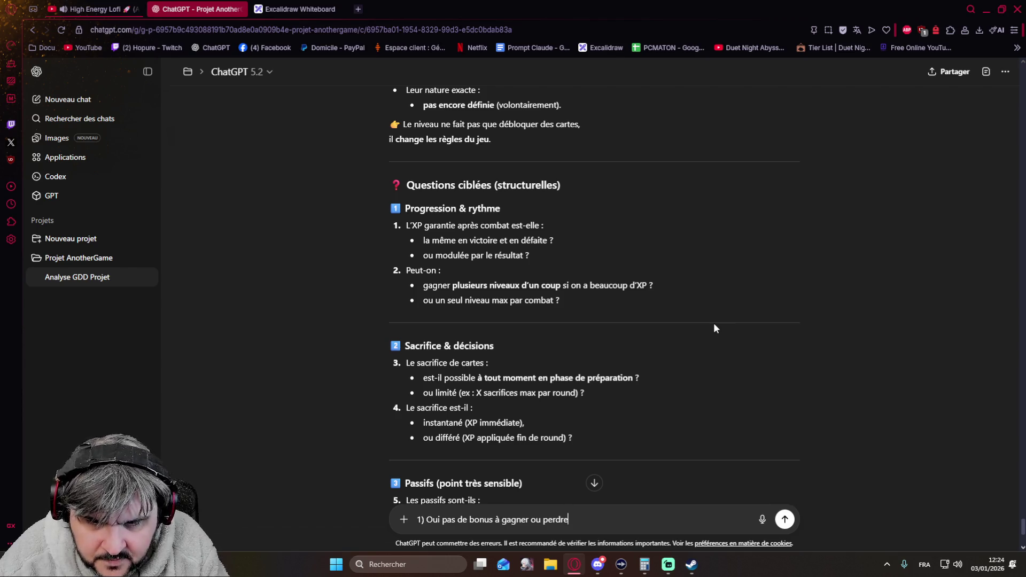
pyautogui.write(', m^rem')
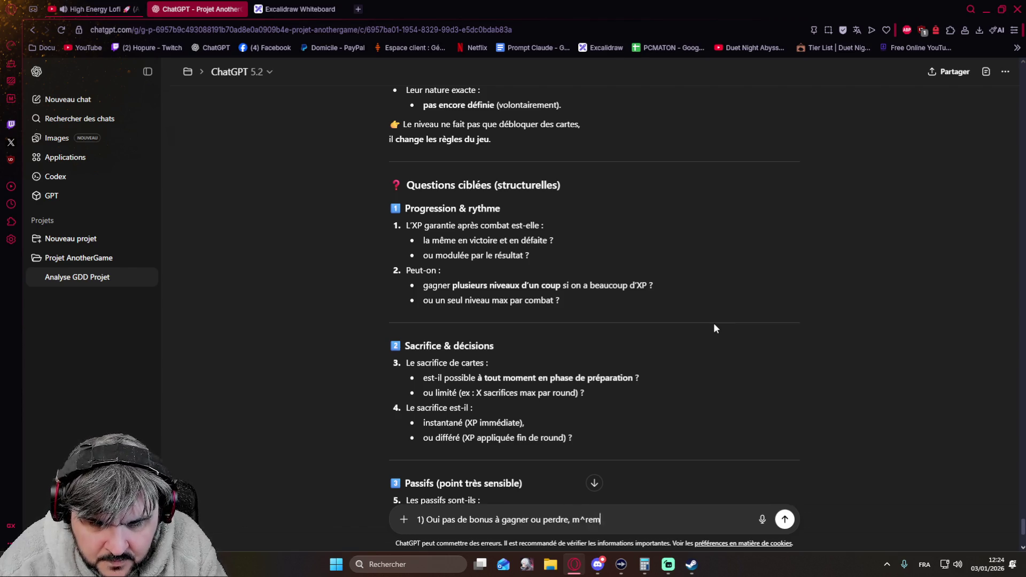
pyautogui.press('BackSpace')
pyautogui.press('BackSpace')
pyautogui.press('BackSpace')
pyautogui.press('BackSpace')
pyautogui.write('ême xp pour tout le monde')
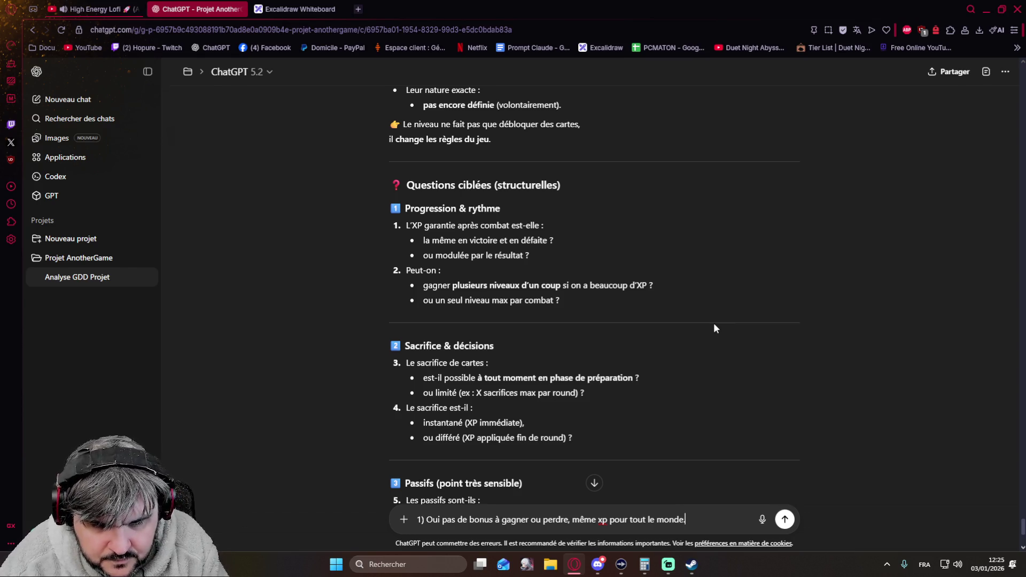
pyautogui.write('.')
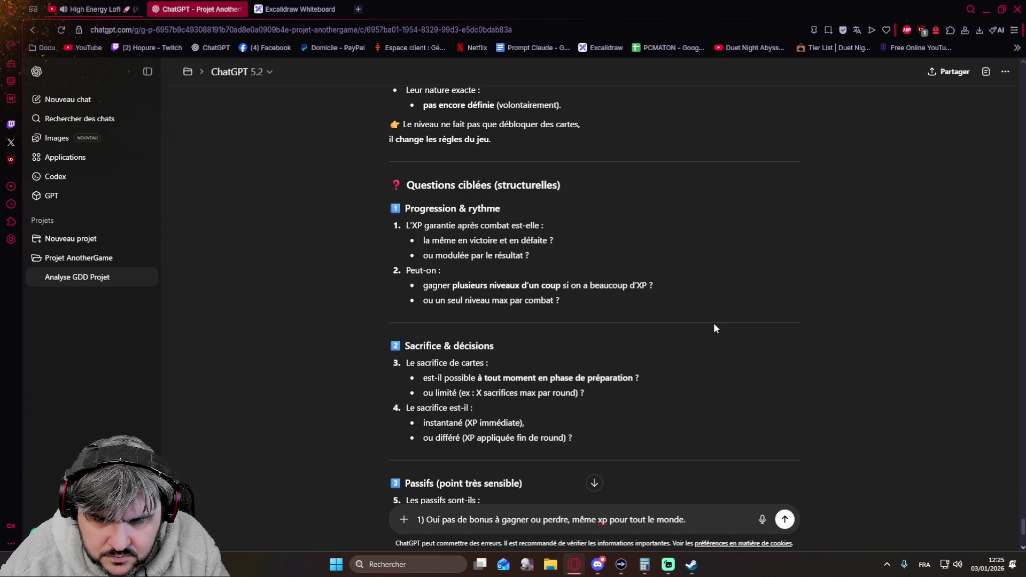
pyautogui.write("Et non l'équilibr")
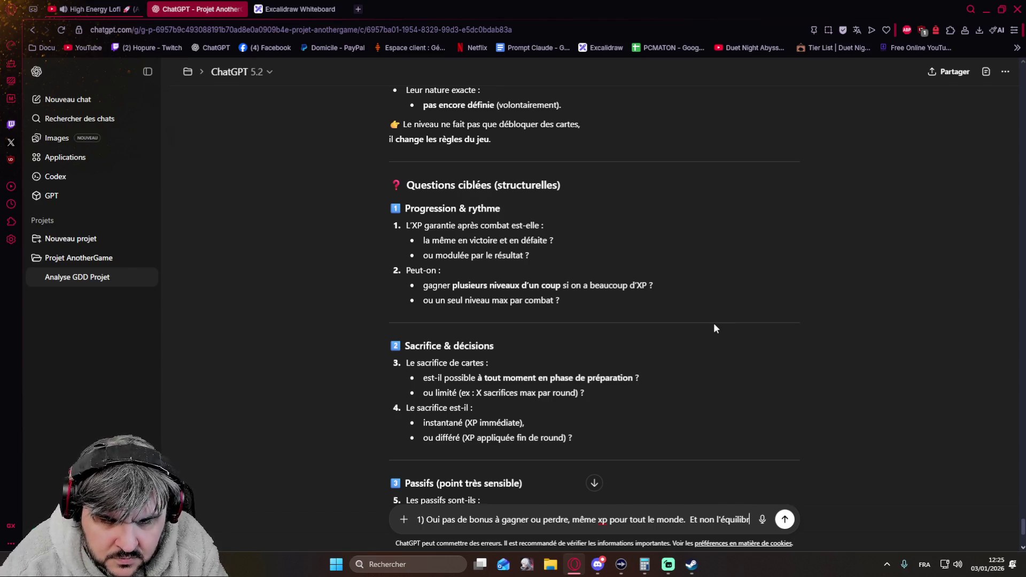
pyautogui.write('age fera')
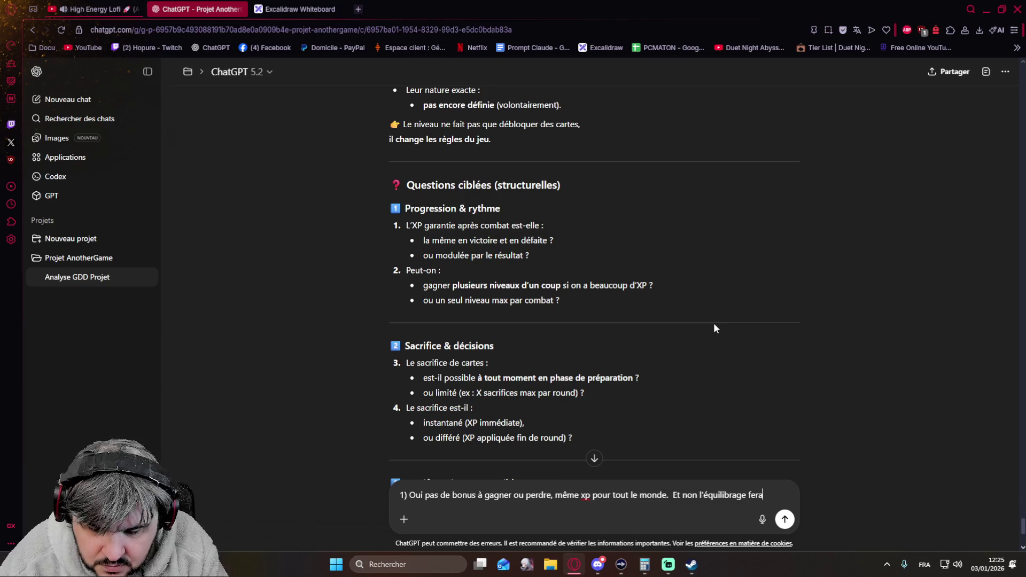
pyautogui.write(' en sorte')
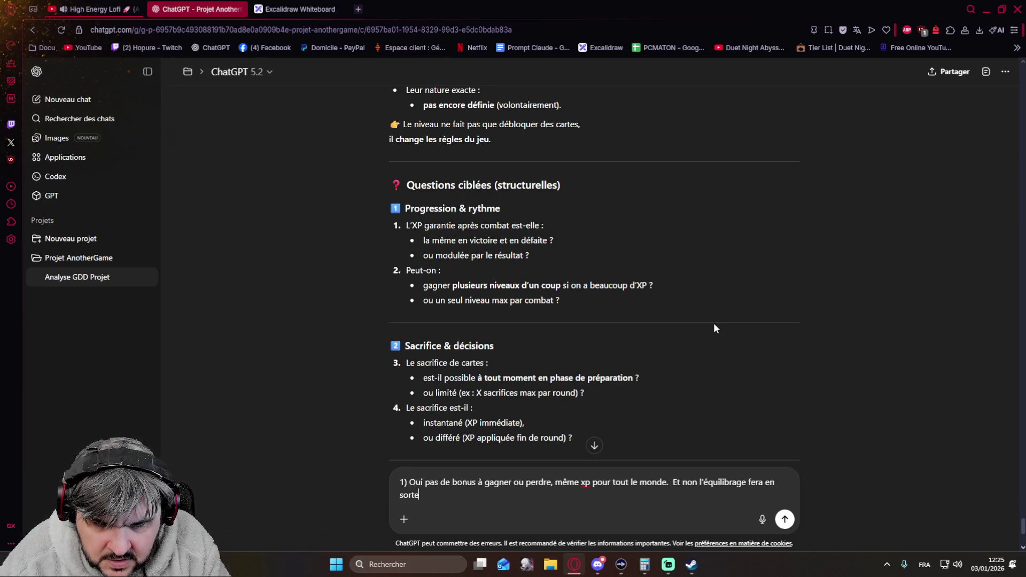
pyautogui.write(" qu'il est pas possible d'avoir un gain d'xp unique s")
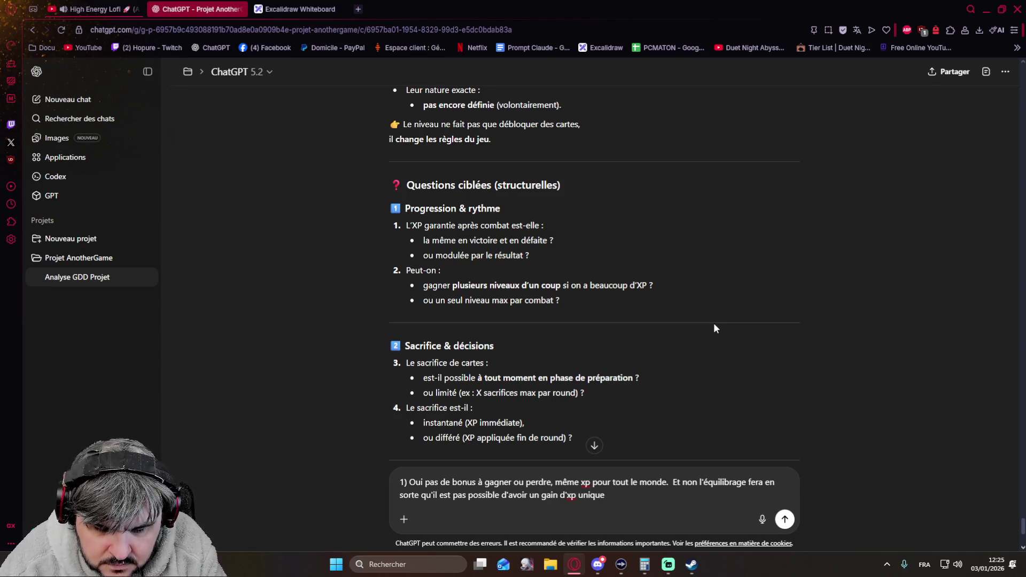
pyautogui.write('uffisant ')
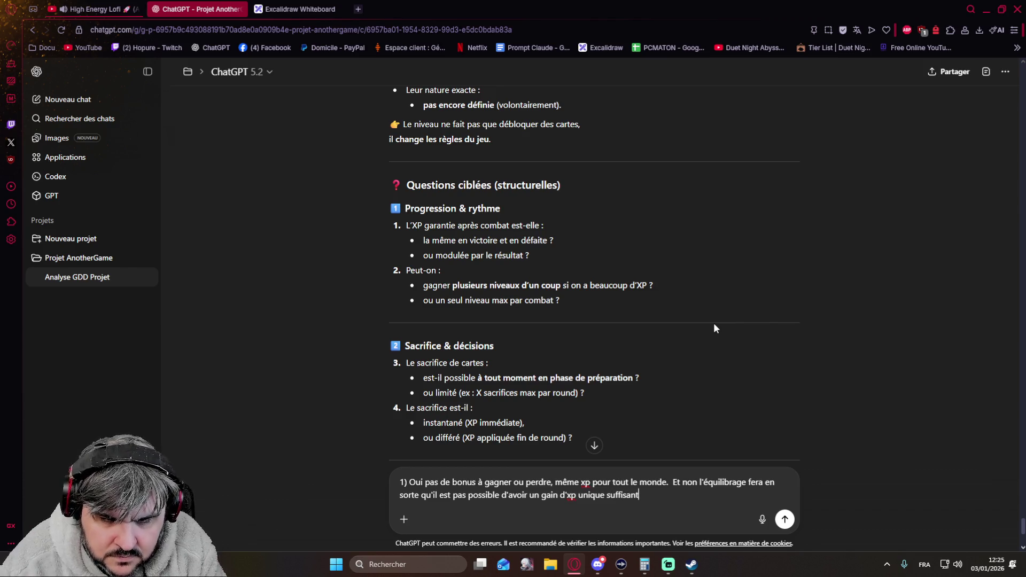
pyautogui.write('pour monter plusieurs niveau')
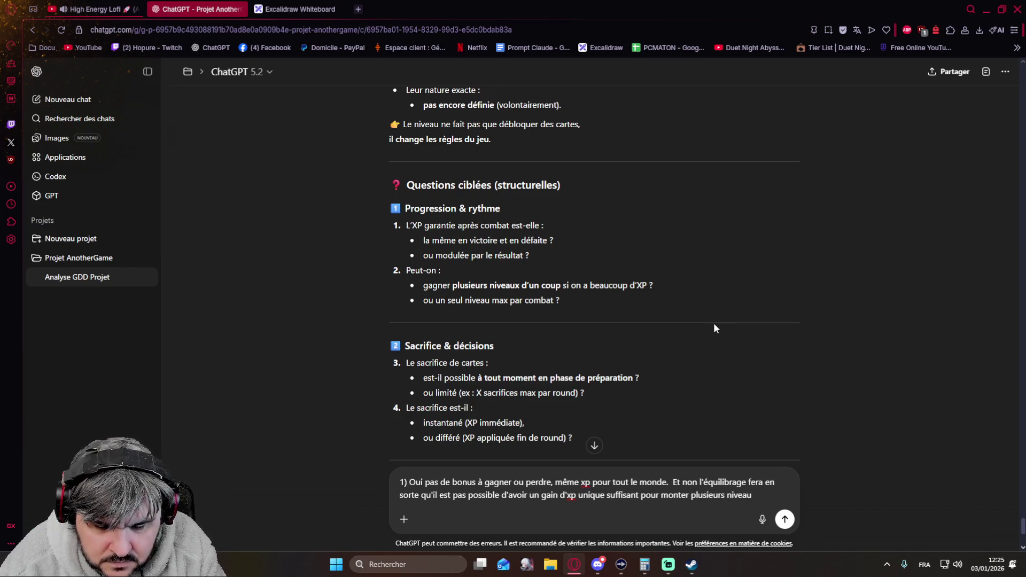
pyautogui.write(', par cont')
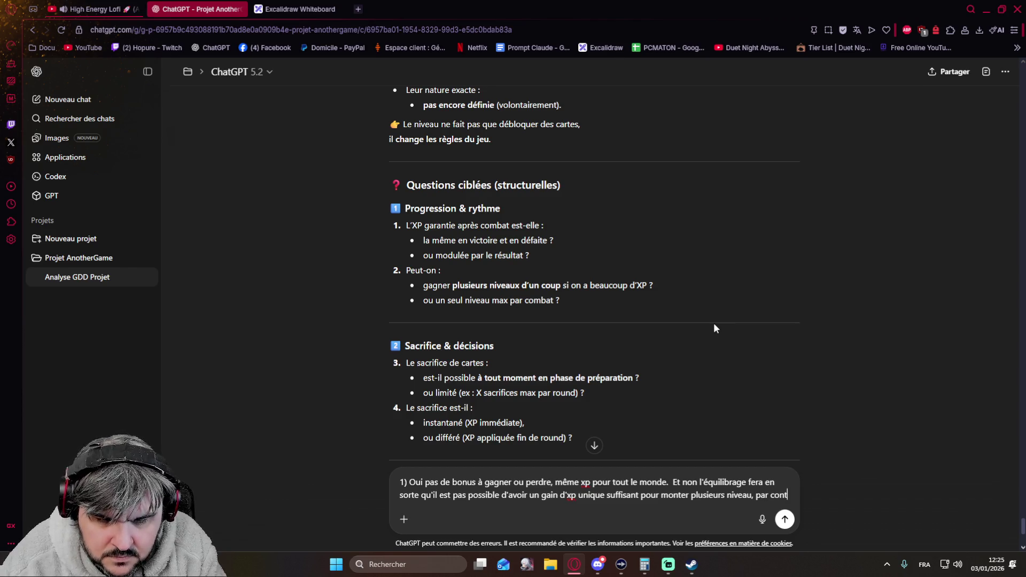
pyautogui.write('re plusieurs cartes sacrifié pourrait e')
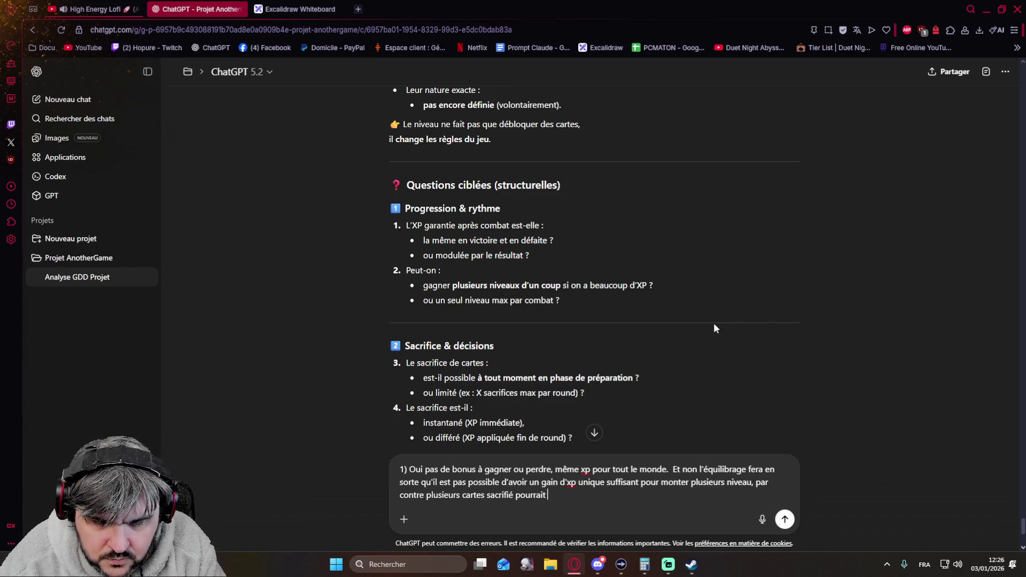
pyautogui.write('ventuellement le faire mais une source unique non')
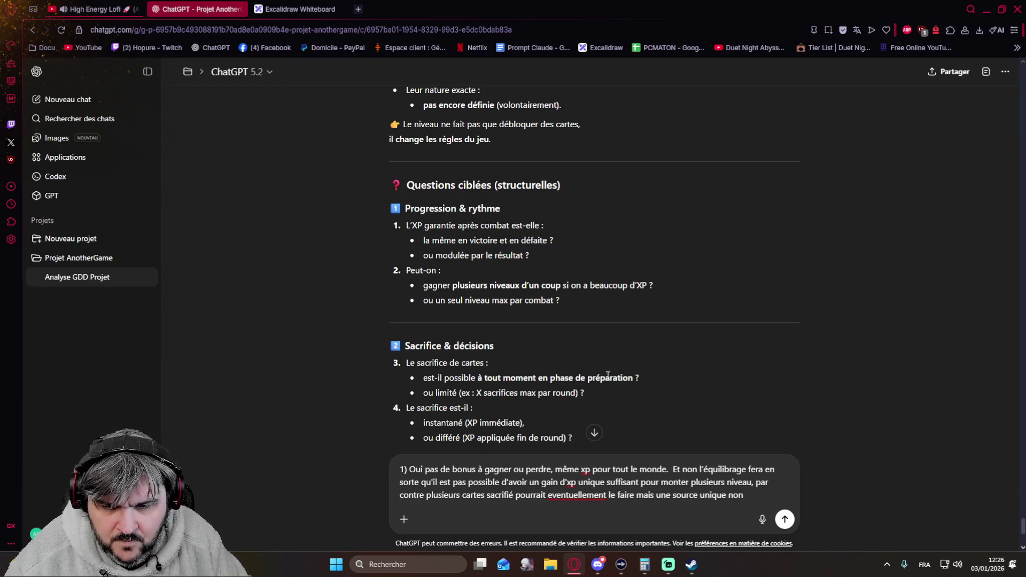
pyautogui.write(', m')
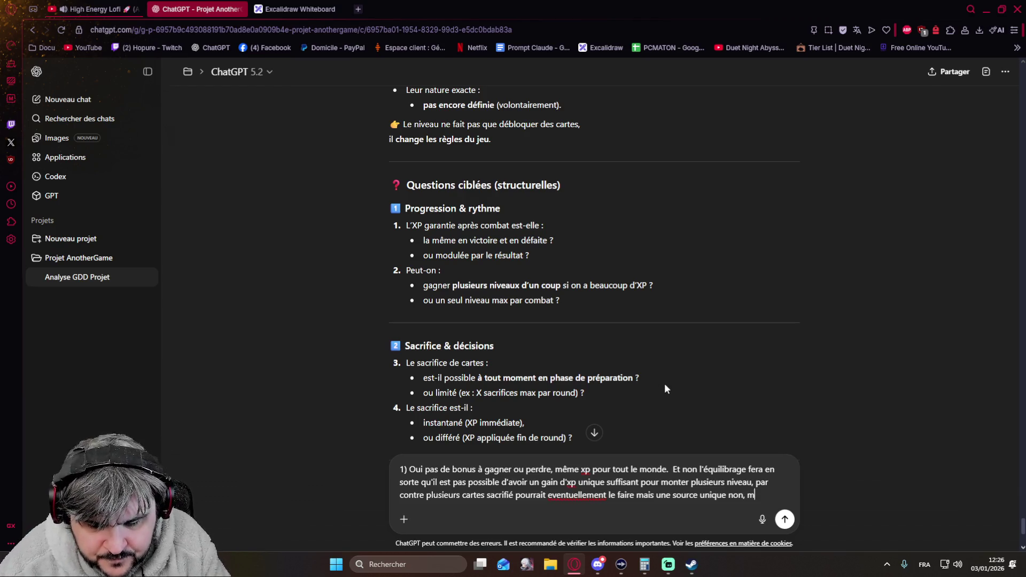
pyautogui.write('ais je veux dire')
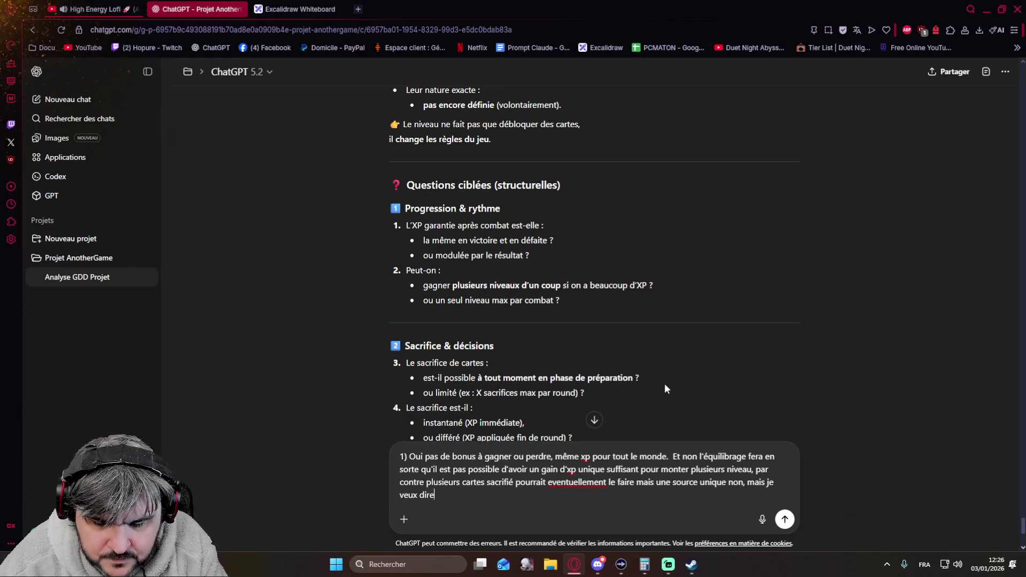
pyautogui.write(" c'est pas un")
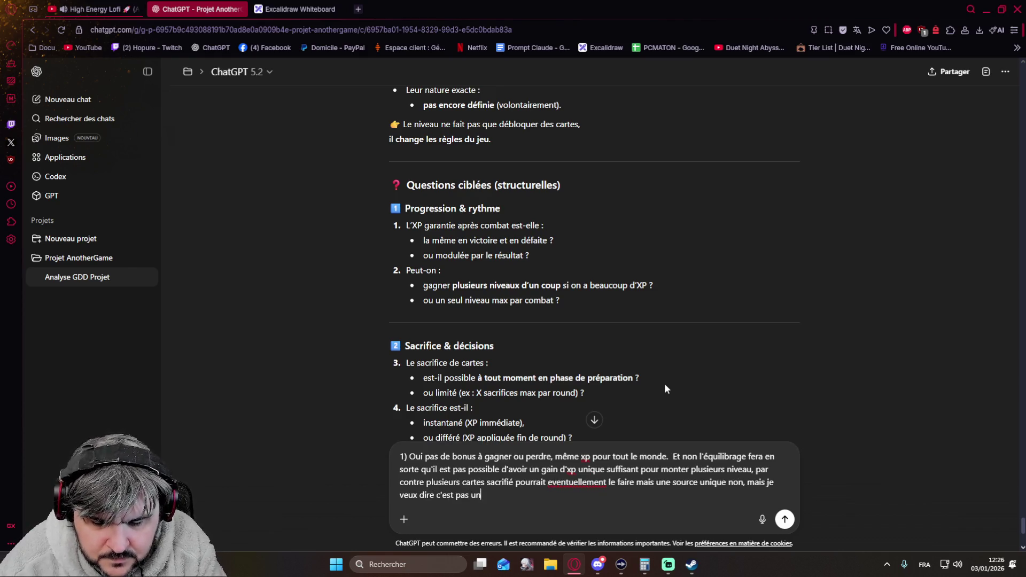
pyautogui.write('e limi')
pyautogui.write('tatio')
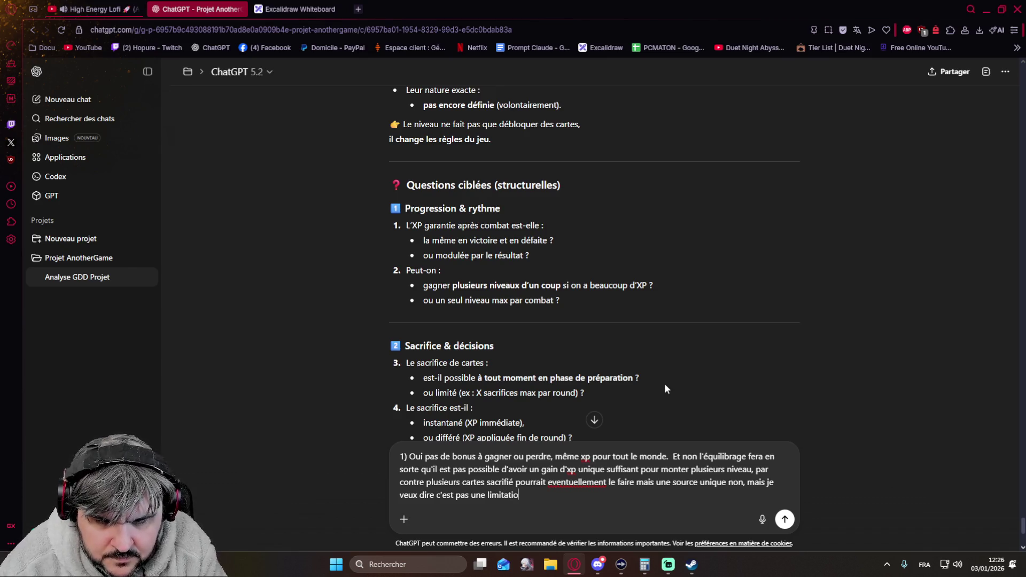
pyautogui.write(' codé en dut, juste les vazleu')
pyautogui.press('BackSpace')
pyautogui.press('BackSpace')
pyautogui.press('BackSpace')
pyautogui.write('leurs ne doivent pas permettre de le faire (sur une source unique')
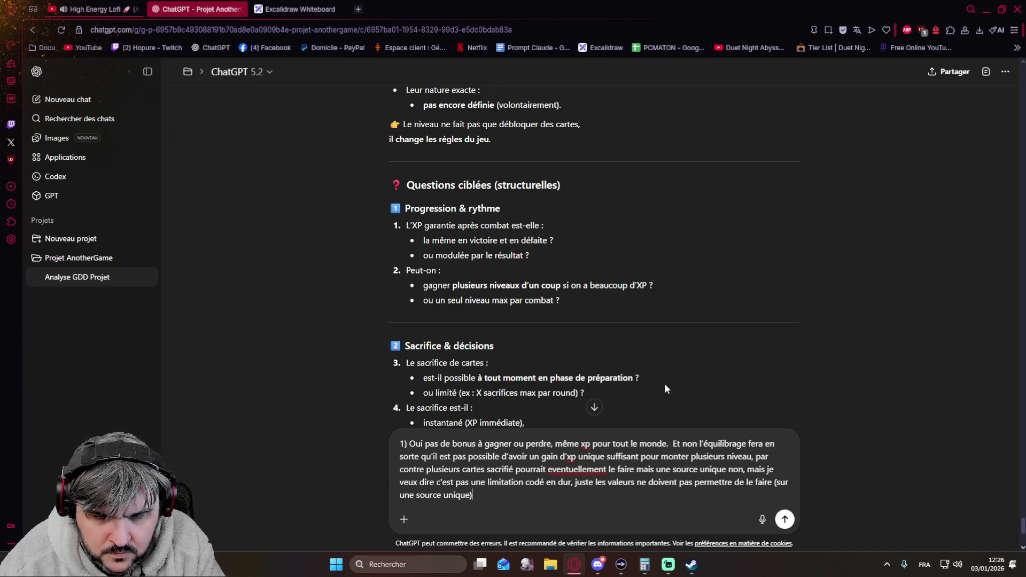
pyautogui.scroll(-2, 518, 271)
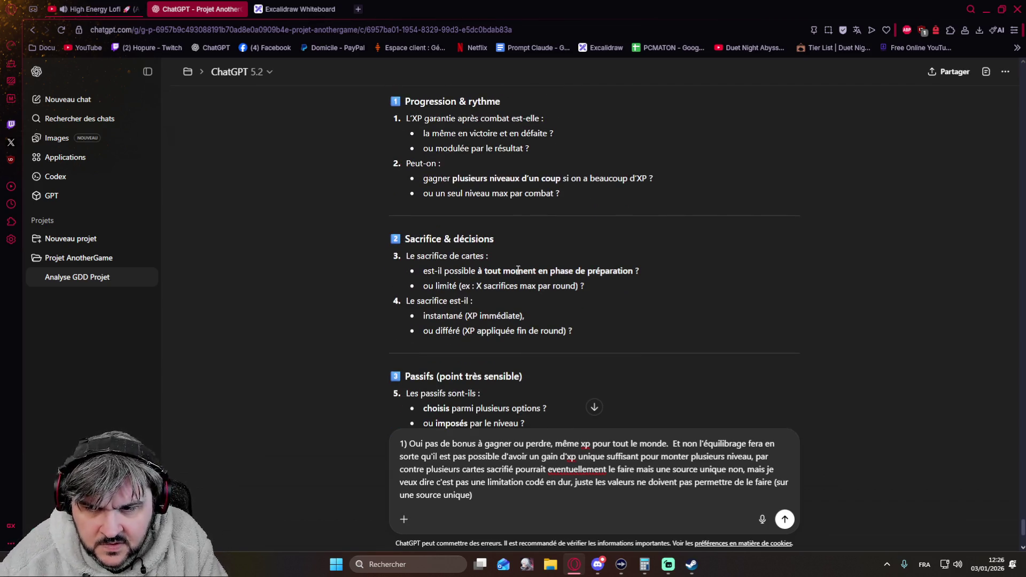
# Add answer 2: sacrifice allowed anytime during preparation, unlimited while cards remain, instant gain
pyautogui.hotkey('shift', 'Return')
pyautogui.hotkey('shift', 'Return')
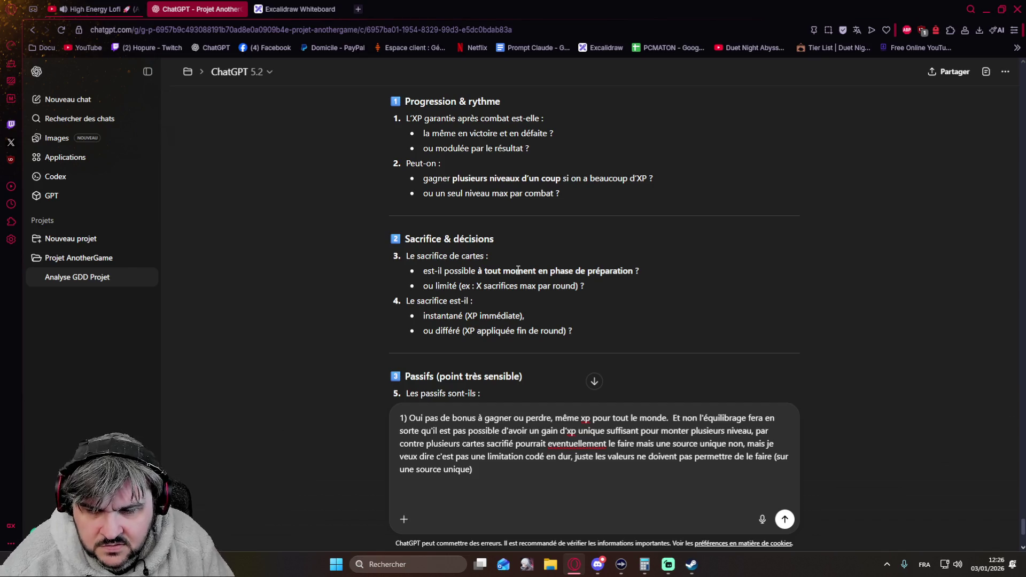
pyautogui.write('2) oui sacrifice ')
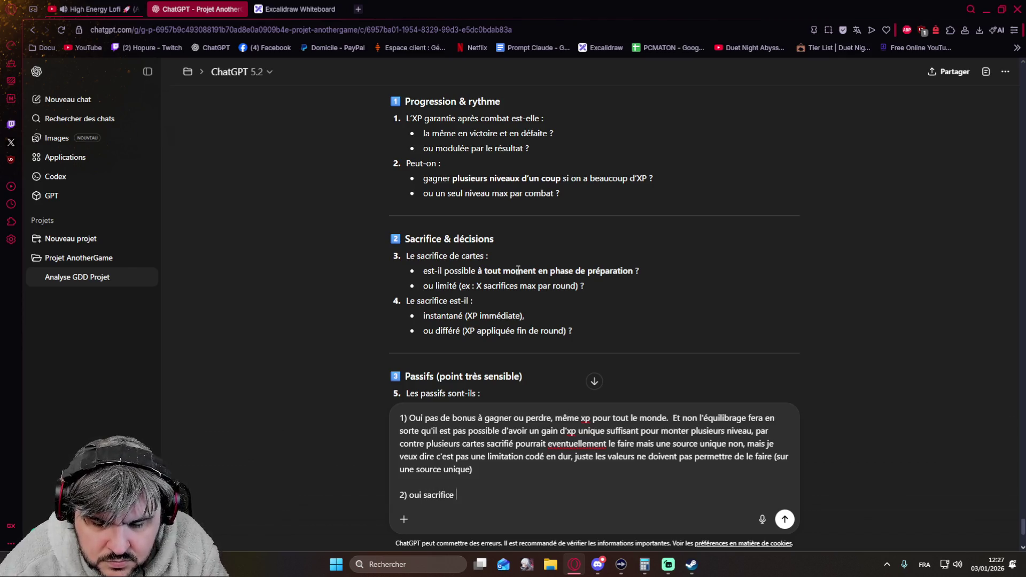
pyautogui.write("possible n'importe quand pendant la phase de prépa")
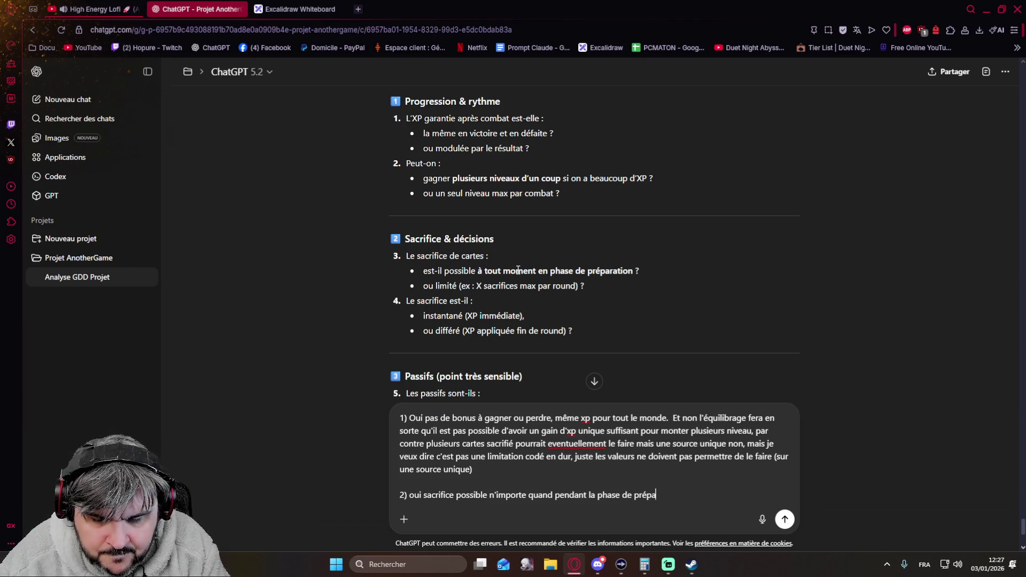
pyautogui.write('ration et ')
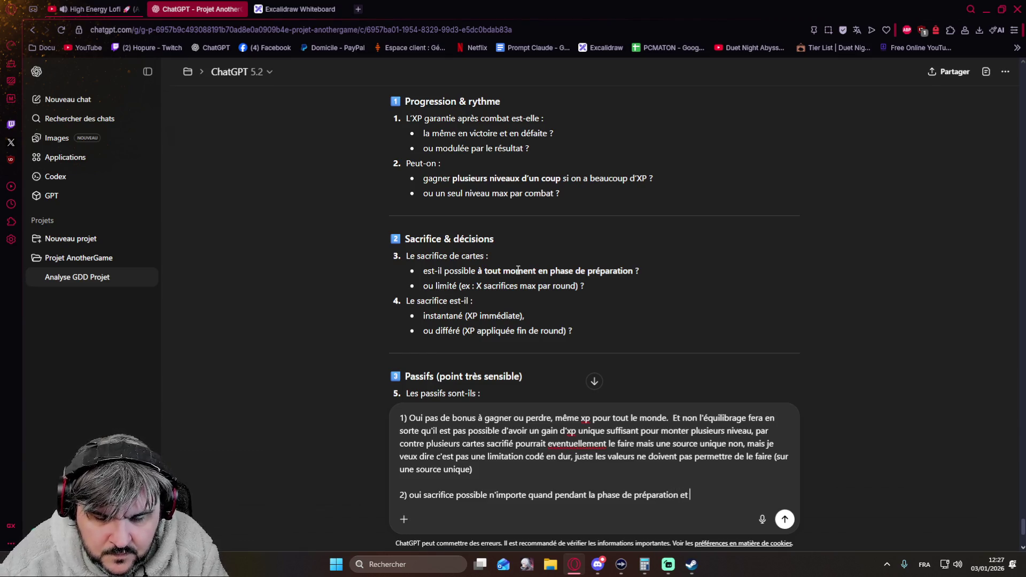
pyautogui.write('illimité (tant que le joueur')
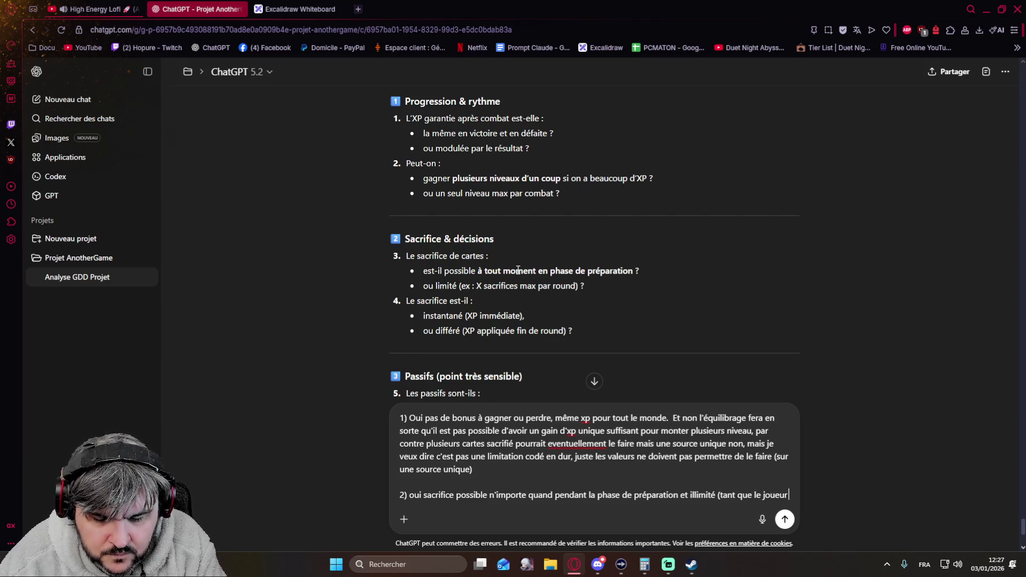
pyautogui.write(' à des cartes à ')
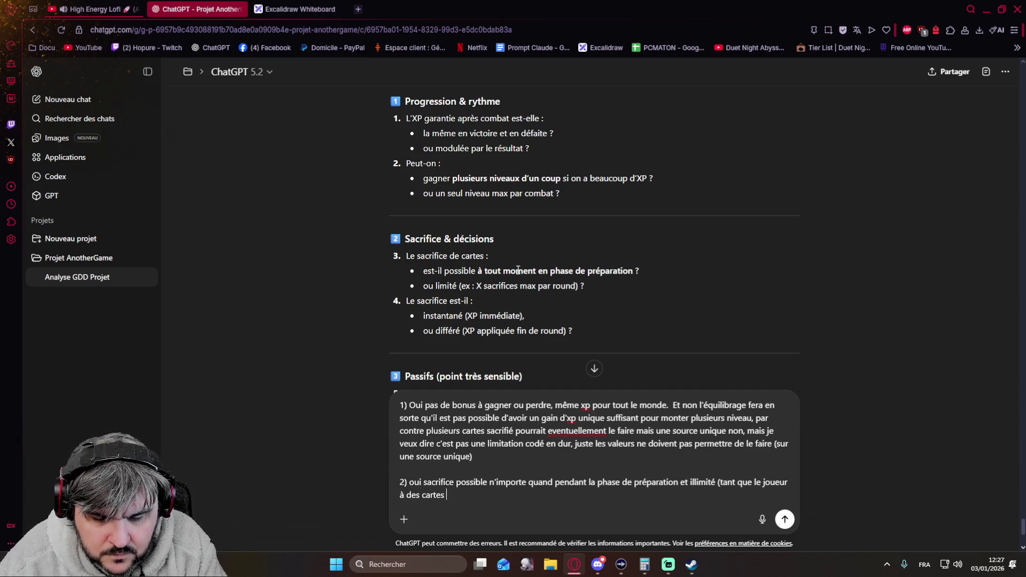
pyautogui.write('sacrifier)')
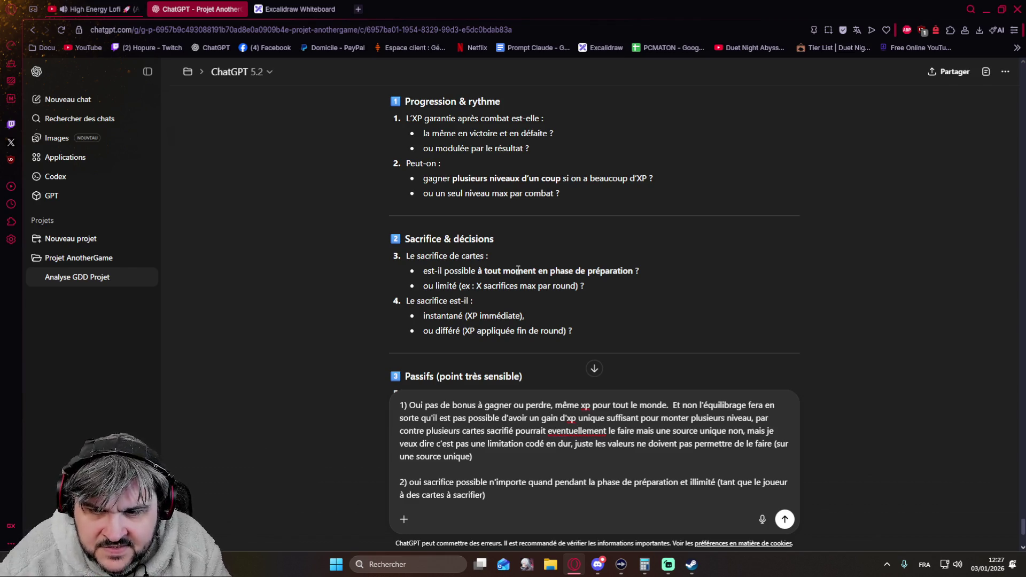
pyautogui.write(' e')
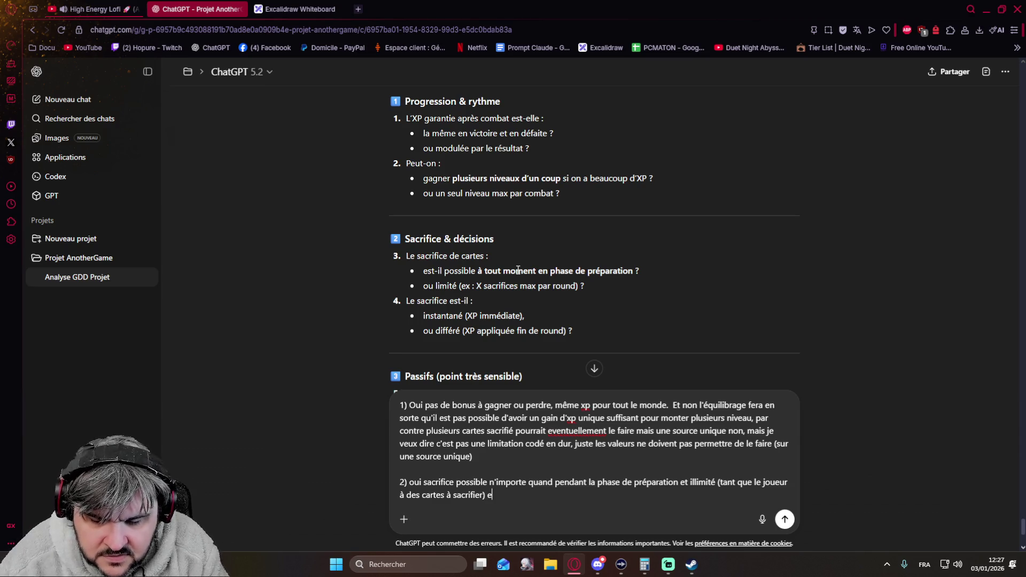
pyautogui.write('t oui gain instantané')
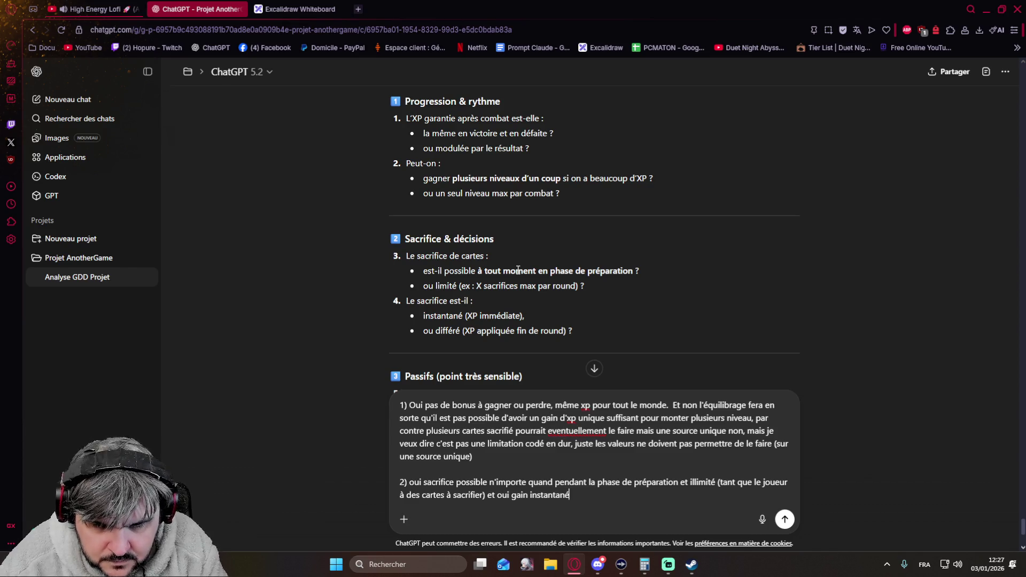
pyautogui.scroll(-5, 348, 222)
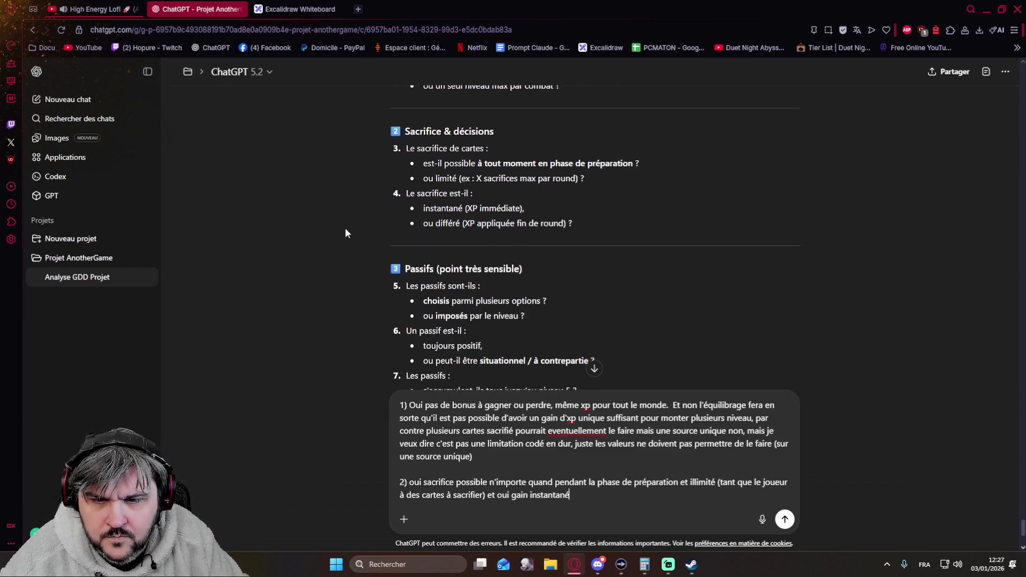
pyautogui.scroll(-1, 344, 233)
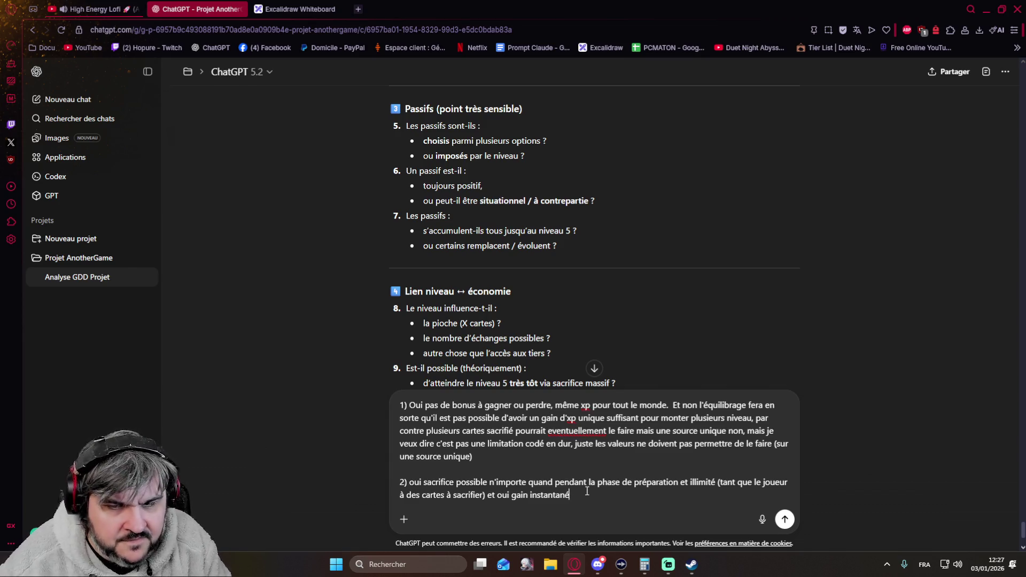
# Start a new numbered entry '5)' below answer 2 after a blank line
pyautogui.hotkey('shift', 'Return')
pyautogui.hotkey('shift', 'Return')
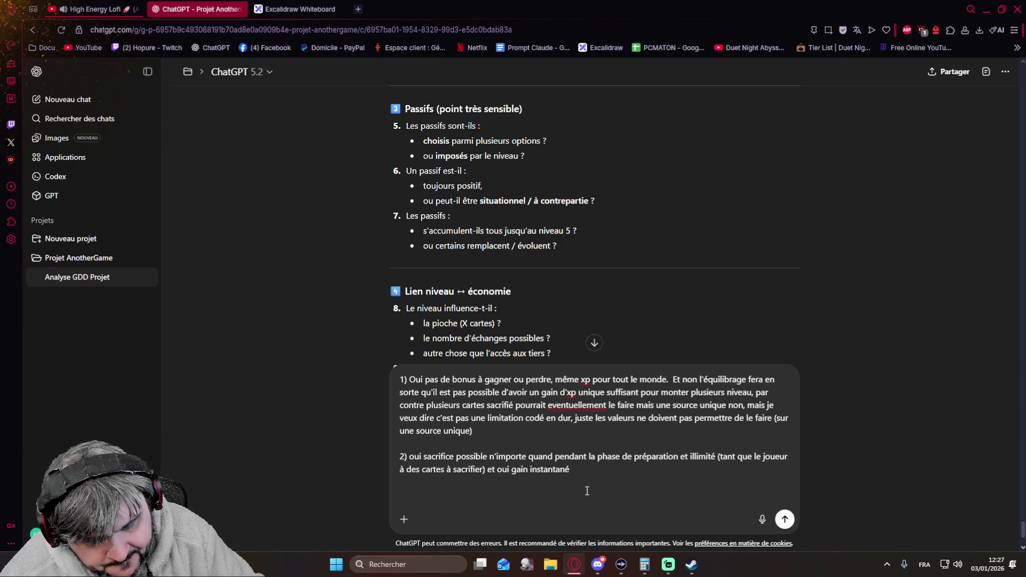
pyautogui.write('5)')
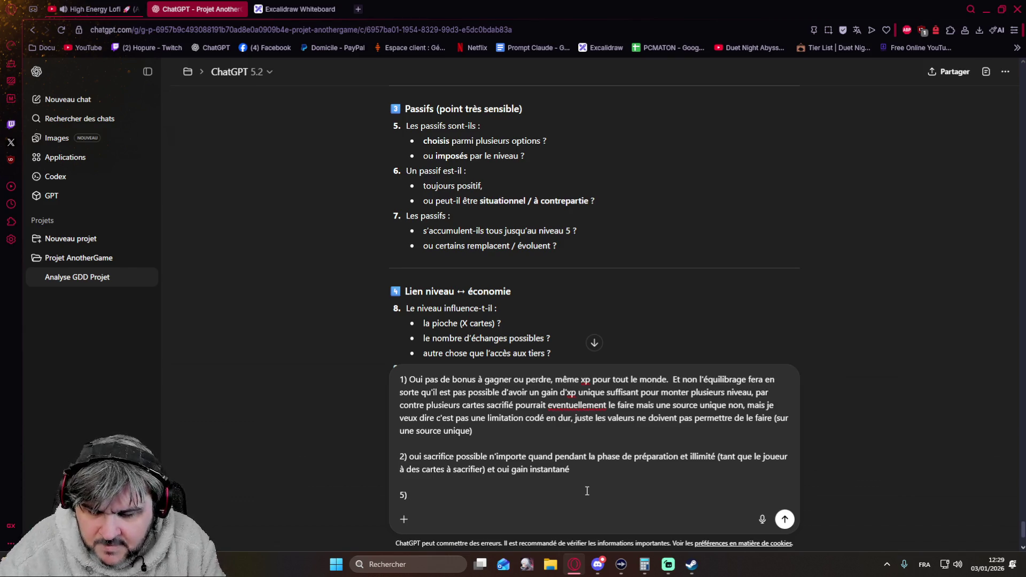
pyautogui.write('Pour le prototype ')
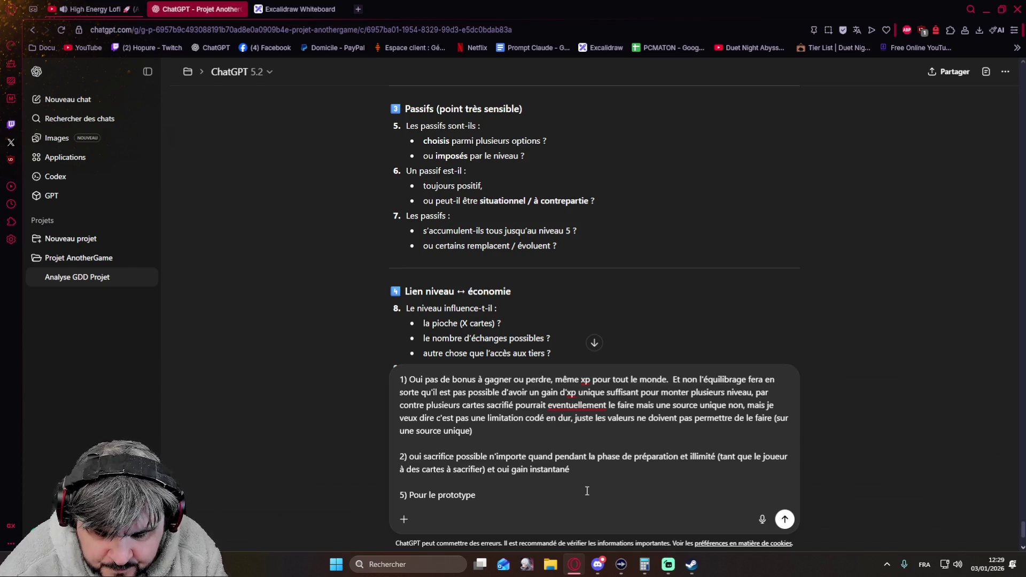
pyautogui.write("il n'y aura qu'un passif par niveau")
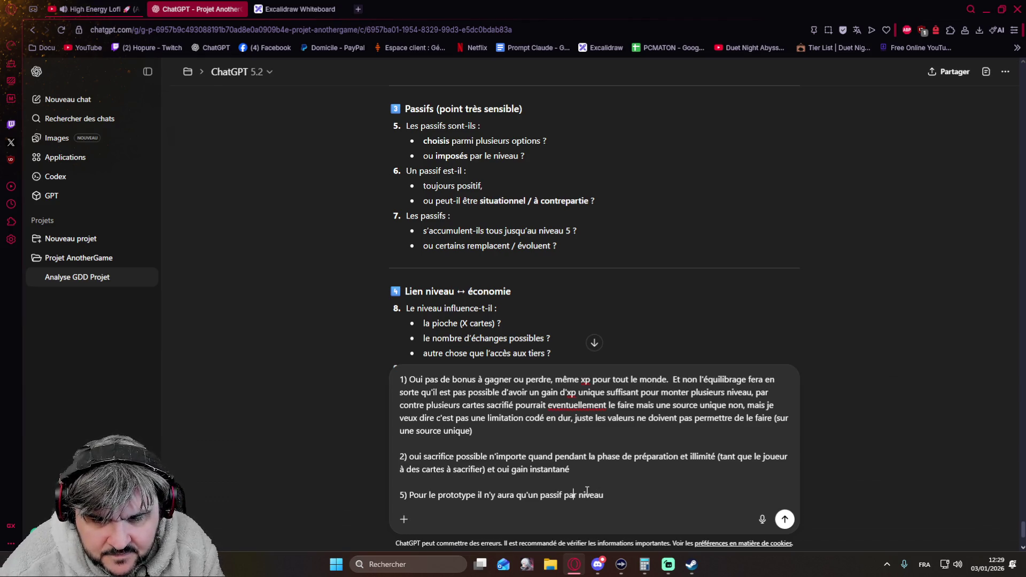
pyautogui.write('fixe')
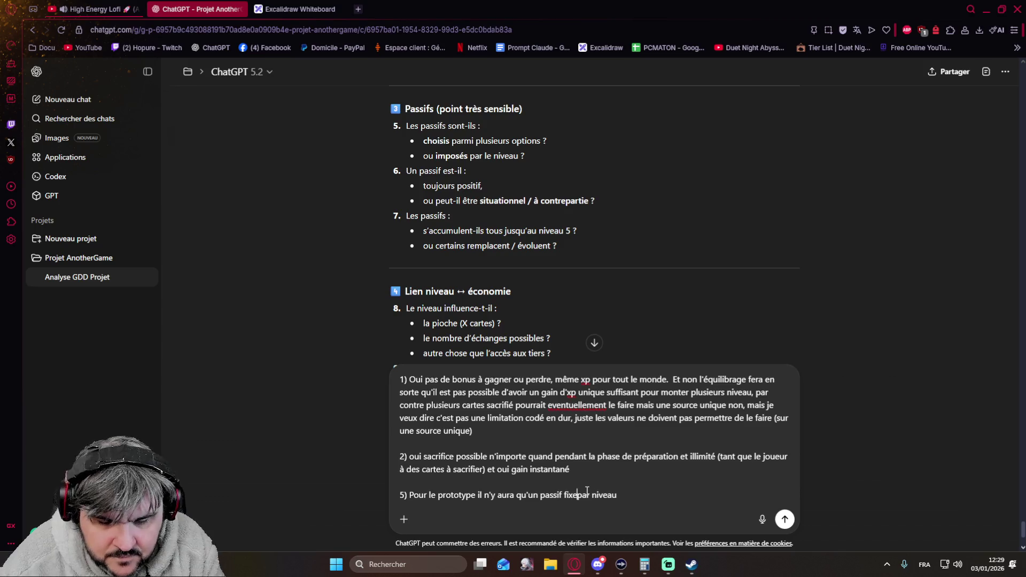
# Write answer 5: one fixed passive per level, always positive, varied effects, correcting wording as it goes
pyautogui.press('Right')
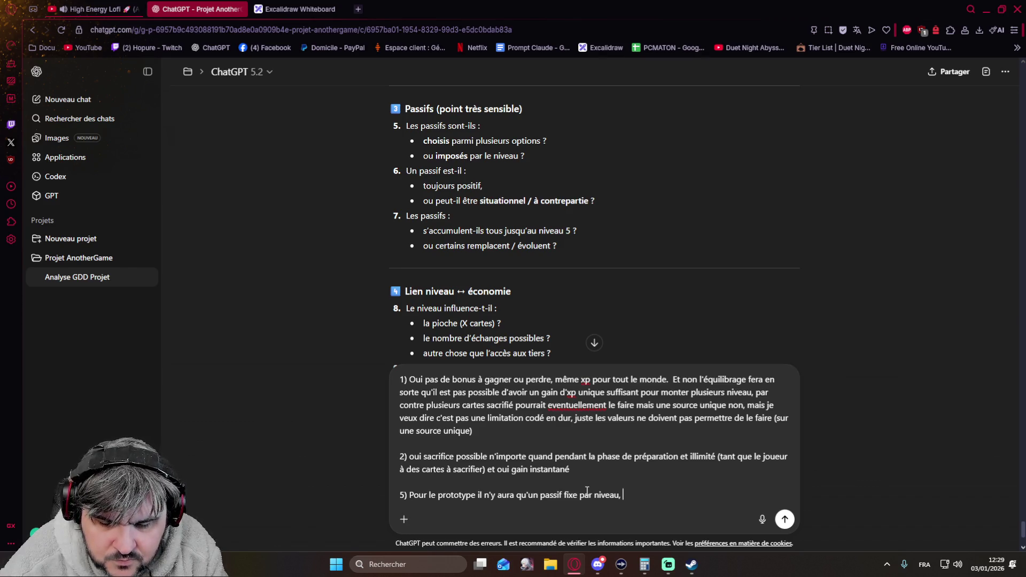
pyautogui.write('il peut être positif')
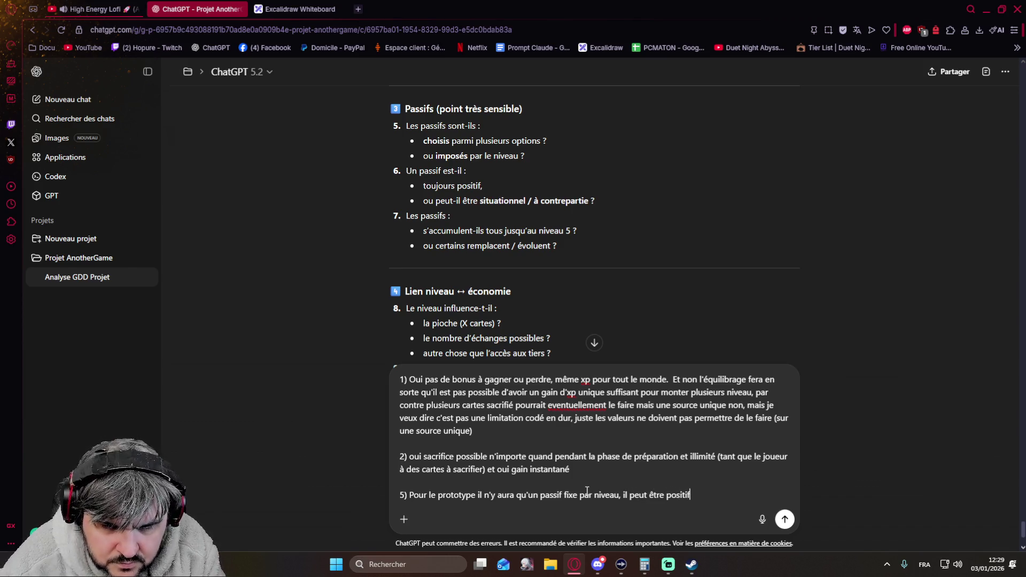
pyautogui.press('BackSpace')
pyautogui.press('BackSpace')
pyautogui.press('BackSpace')
pyautogui.press('BackSpace')
pyautogui.press('BackSpace')
pyautogui.press('BackSpace')
pyautogui.press('BackSpace')
pyautogui.press('BackSpace')
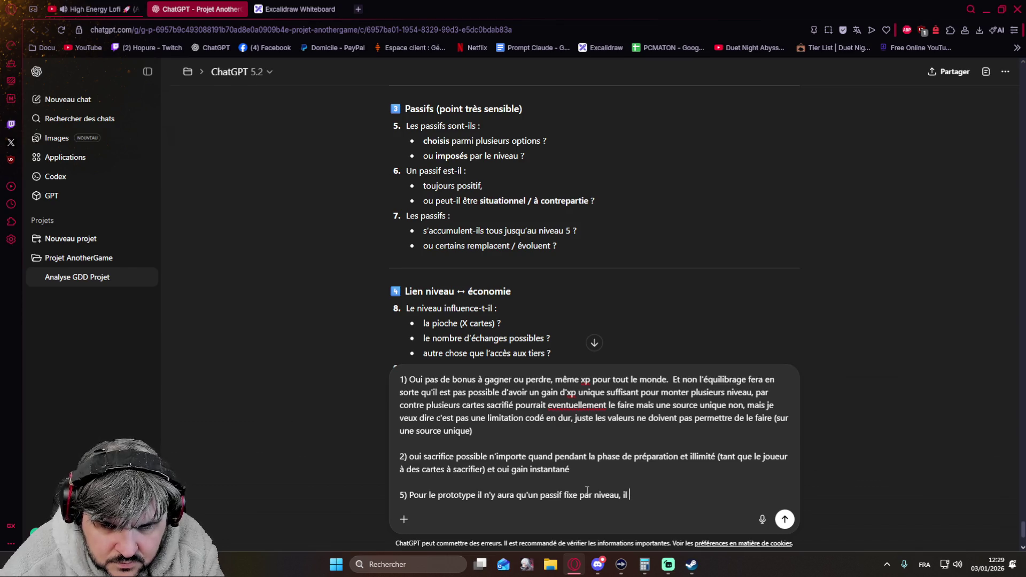
pyautogui.write('sera toujours post')
pyautogui.press('BackSpace')
pyautogui.write('itif pour le joueur ')
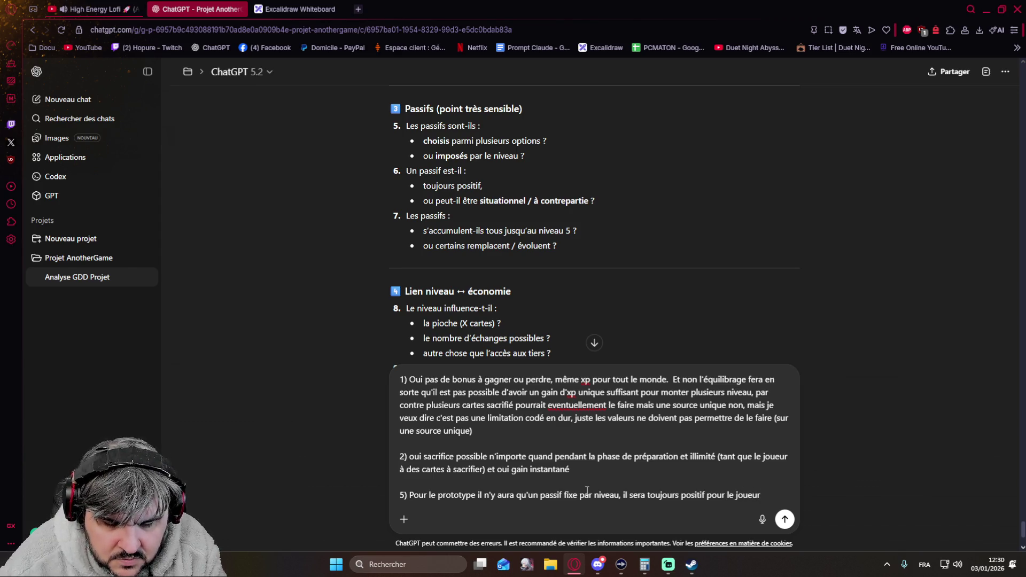
pyautogui.write('mais ')
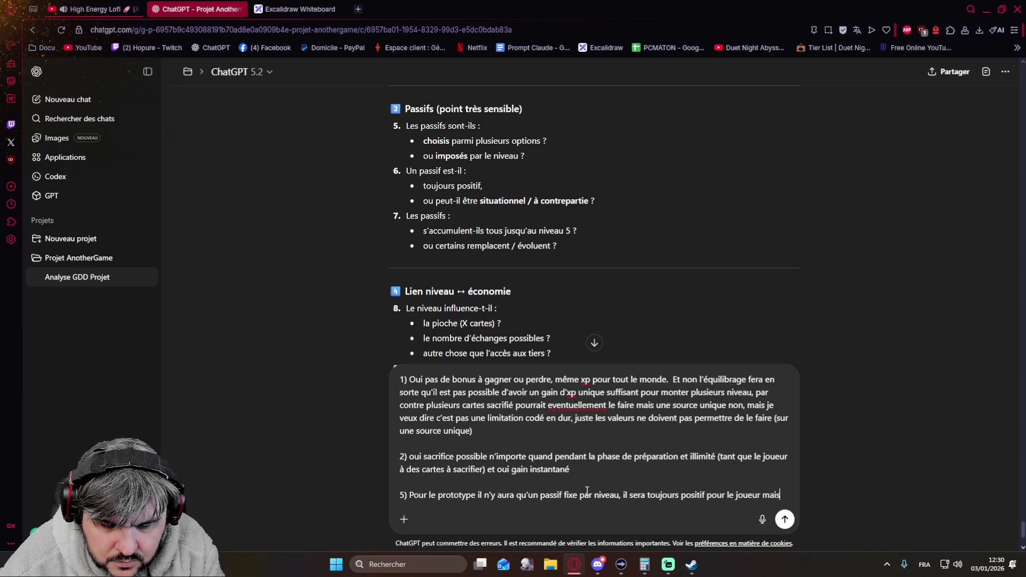
pyautogui.write('il')
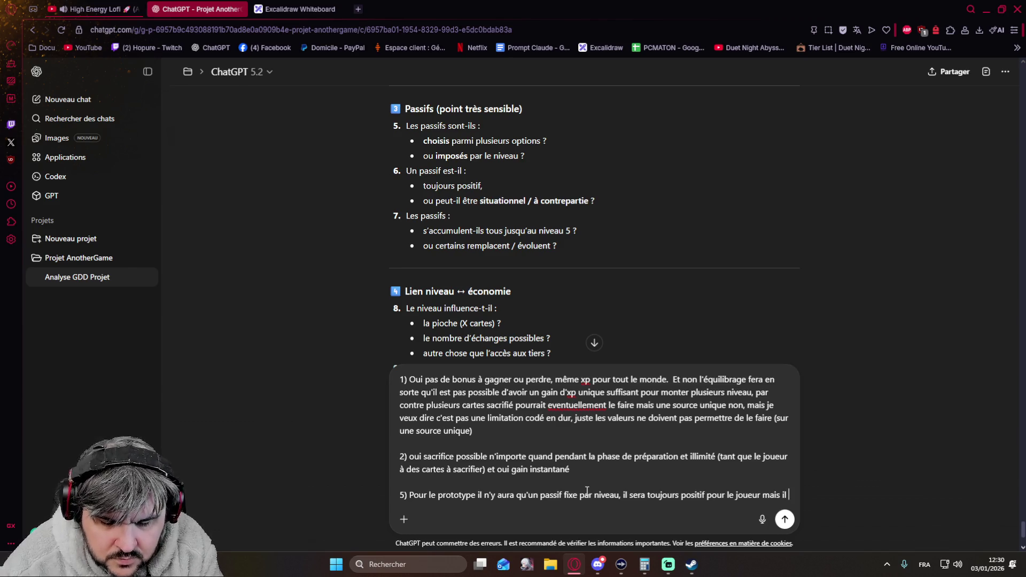
pyautogui.write(" peut y avoir tout un tas d'effet différent")
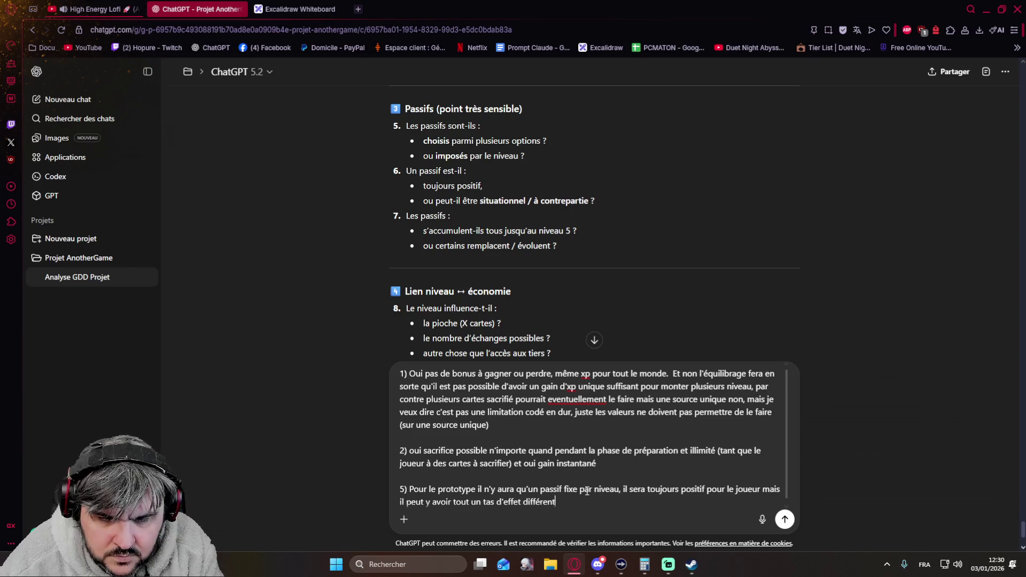
pyautogui.write(', rien ')
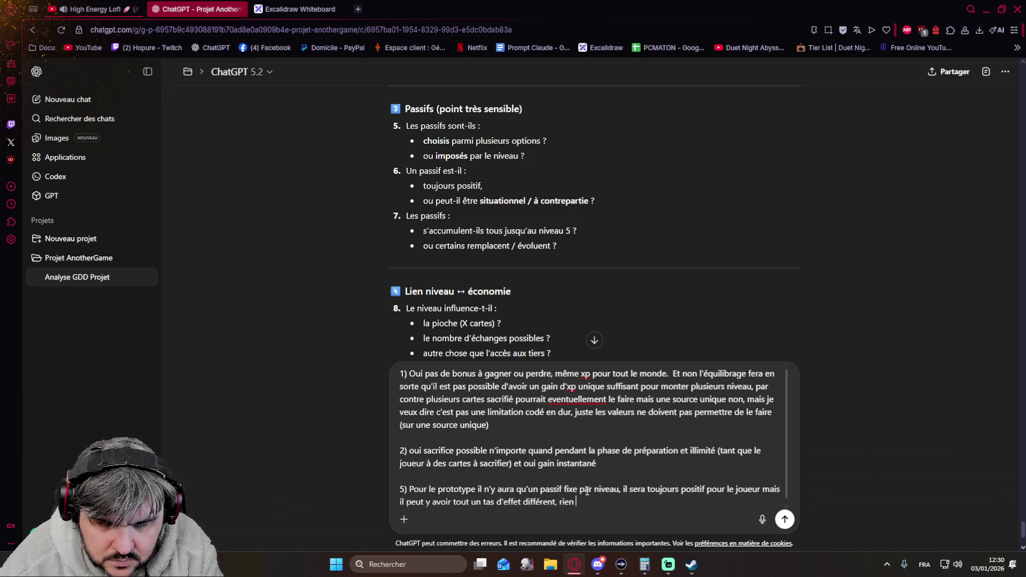
pyautogui.write('de')
pyautogui.press('BackSpace')
pyautogui.press('BackSpace')
pyautogui.press('BackSpace')
pyautogui.press('BackSpace')
pyautogui.press('BackSpace')
pyautogui.press('BackSpace')
pyautogui.press('BackSpace')
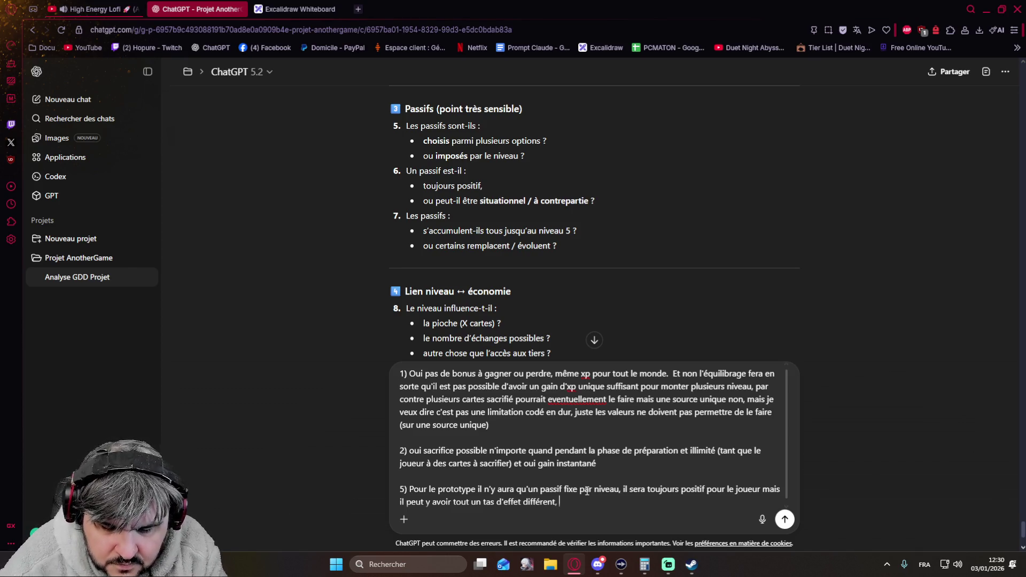
pyautogui.write('avec o')
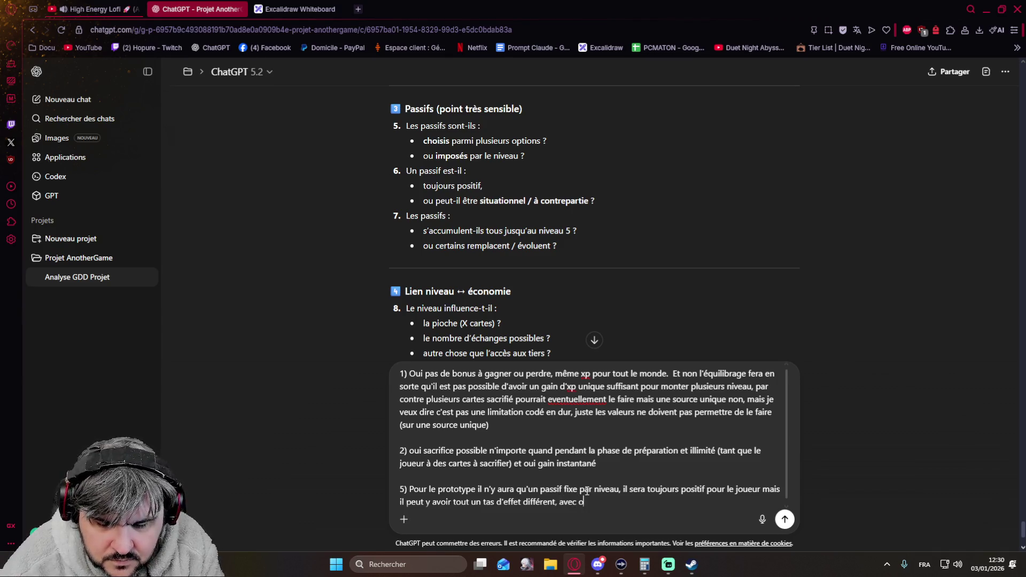
pyautogui.write('u sans contrepartie')
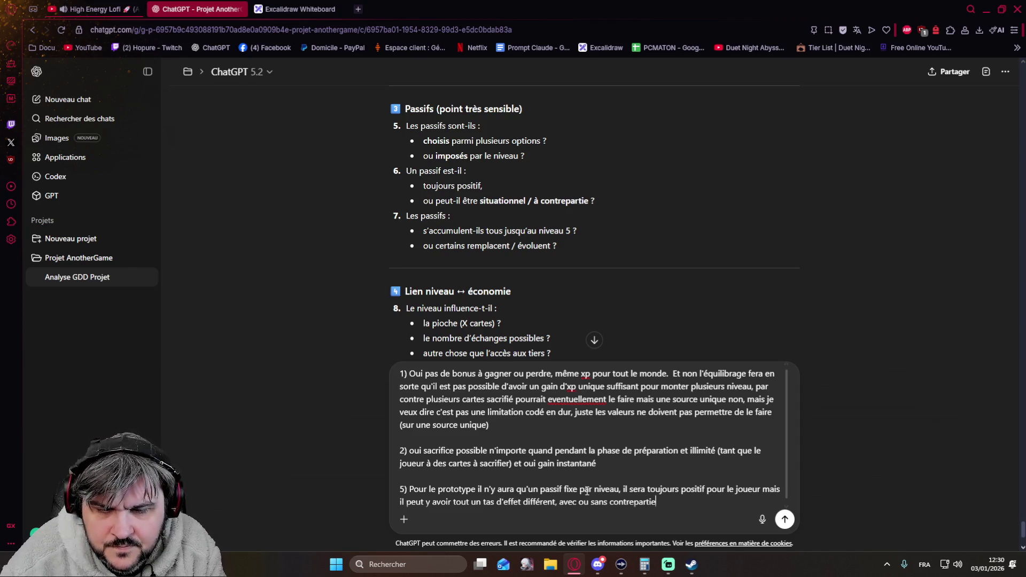
pyautogui.write(', situationnel ou non')
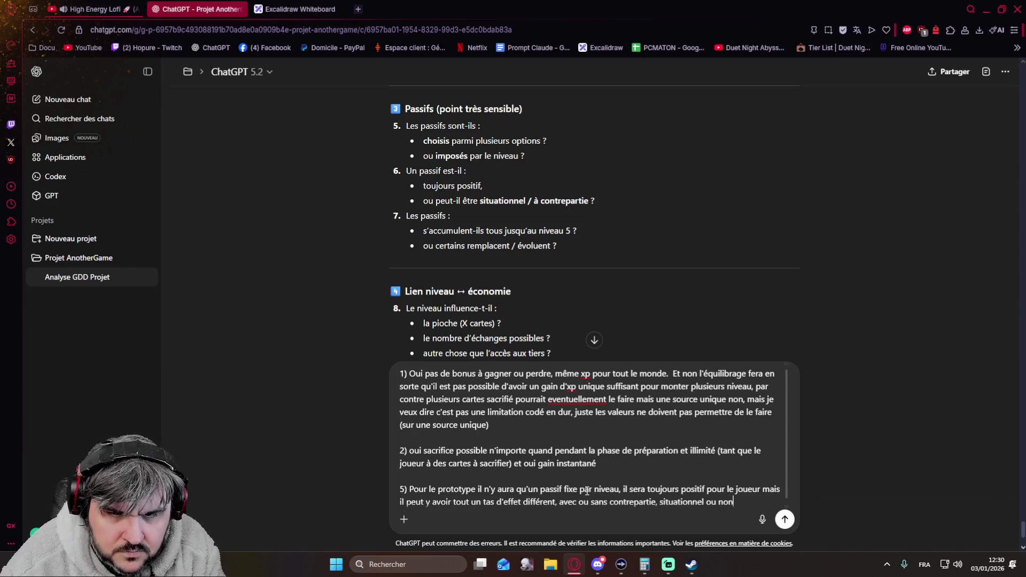
pyautogui.write(' et ')
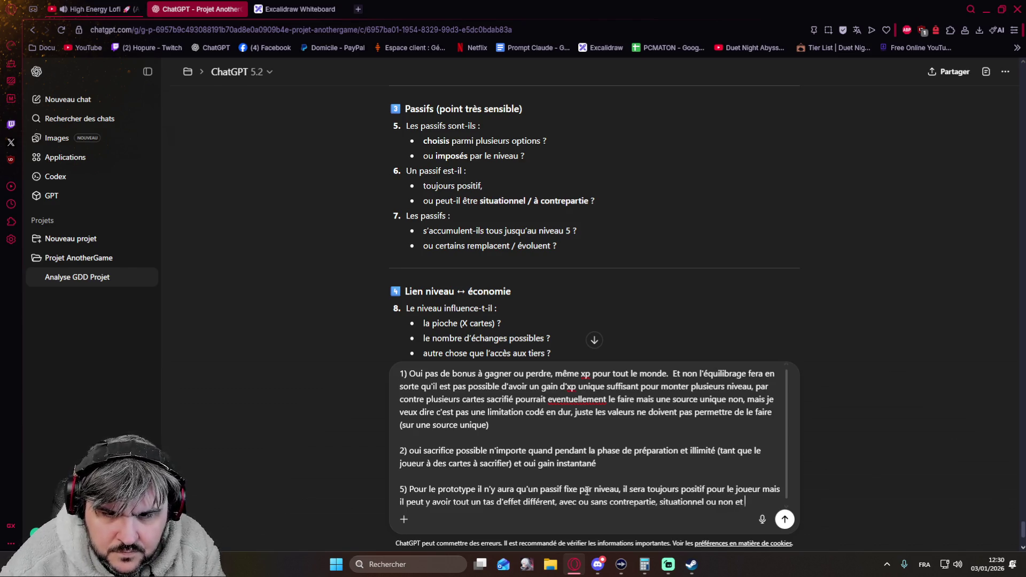
pyautogui.write("ils s'accu")
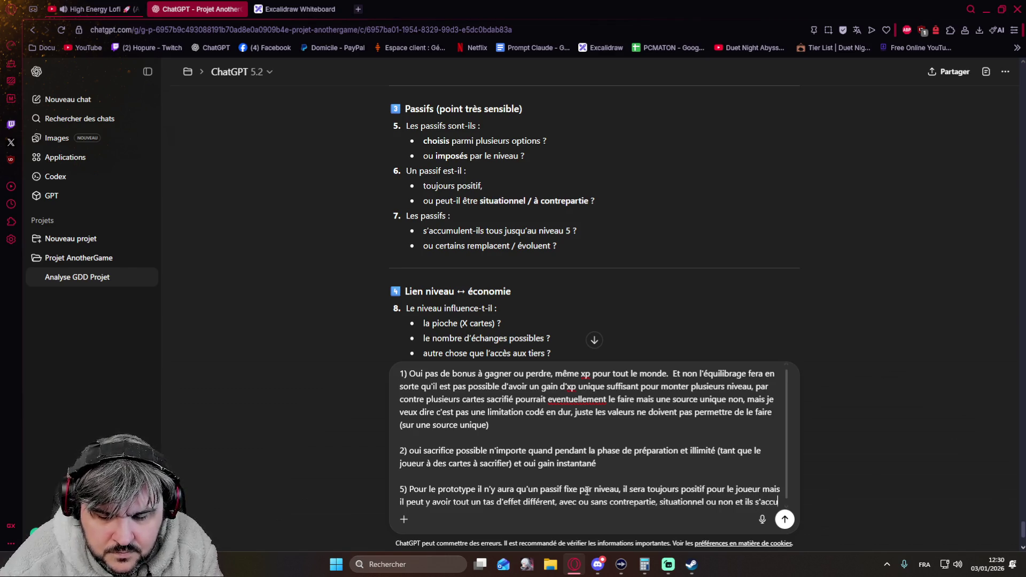
pyautogui.write("mulent jusqu'au niveau ")
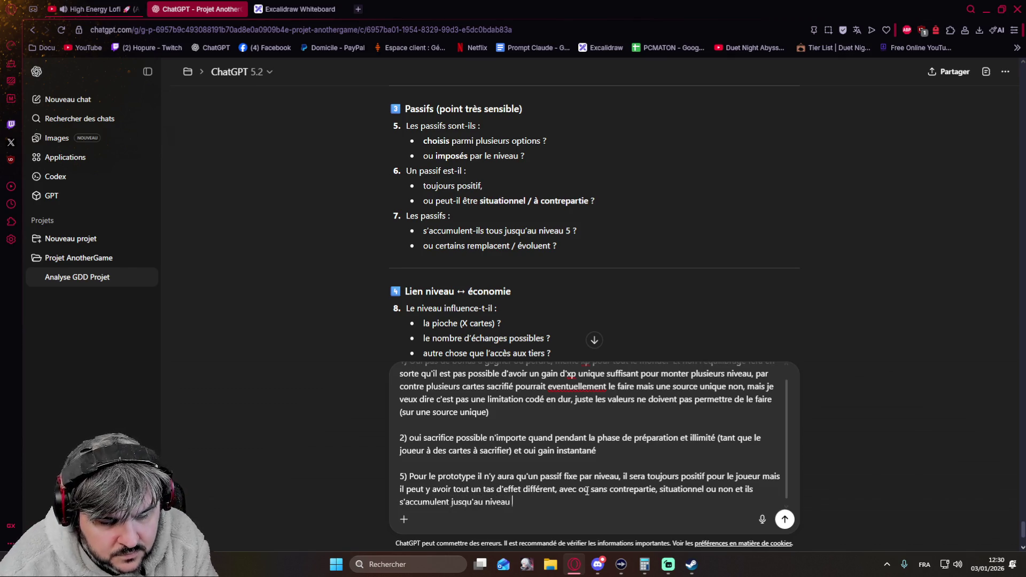
pyautogui.write('5.')
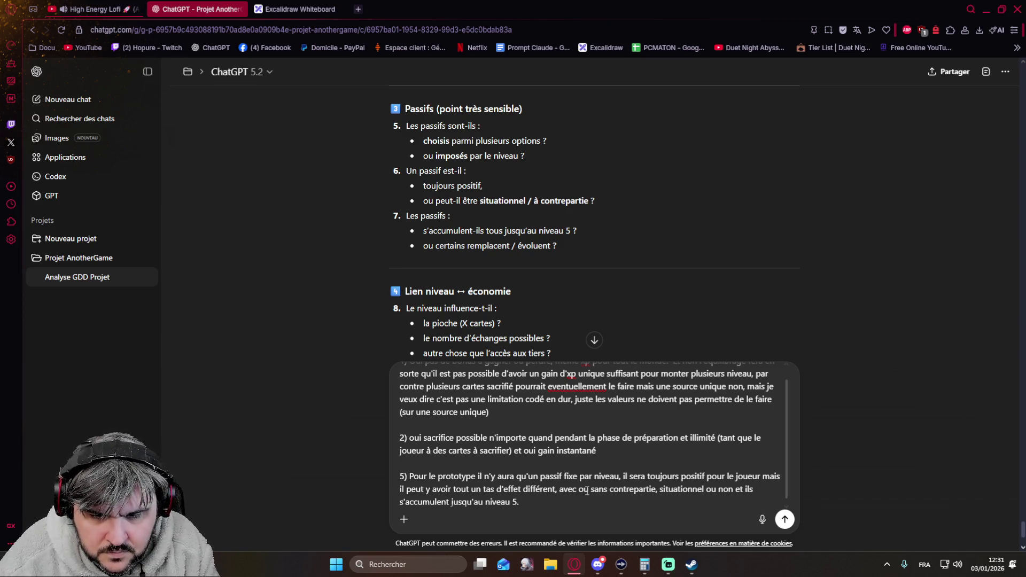
pyautogui.write(' Pour le play')
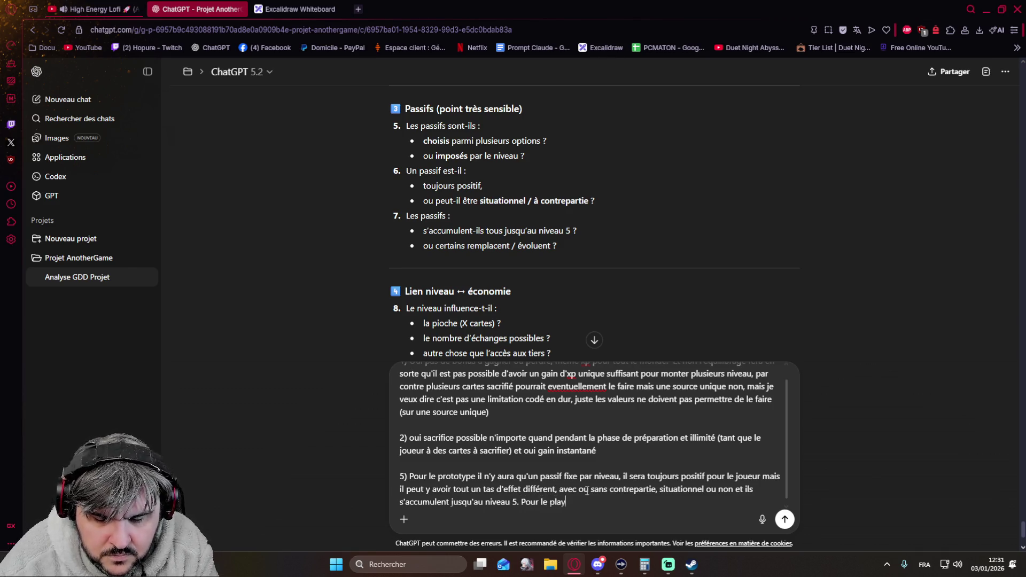
# Extend answer 5: passives give same-class characters distinct playstyles; prototype has one character per class, five fixed passives
pyautogui.press('BackSpace')
pyautogui.press('BackSpace')
pyautogui.press('BackSpace')
pyautogui.press('BackSpace')
pyautogui.press('BackSpace')
pyautogui.press('BackSpace')
pyautogui.press('BackSpace')
pyautogui.press('BackSpace')
pyautogui.write("'objectif des passif est de permettre à classe égales")
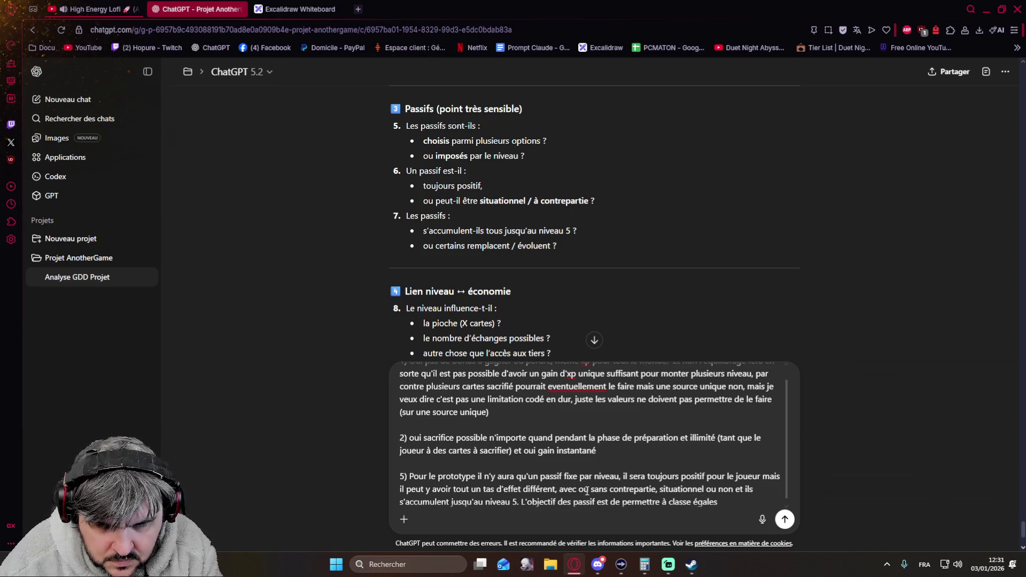
pyautogui.press('BackSpace')
pyautogui.press('BackSpace')
pyautogui.press('BackSpace')
pyautogui.press('BackSpace')
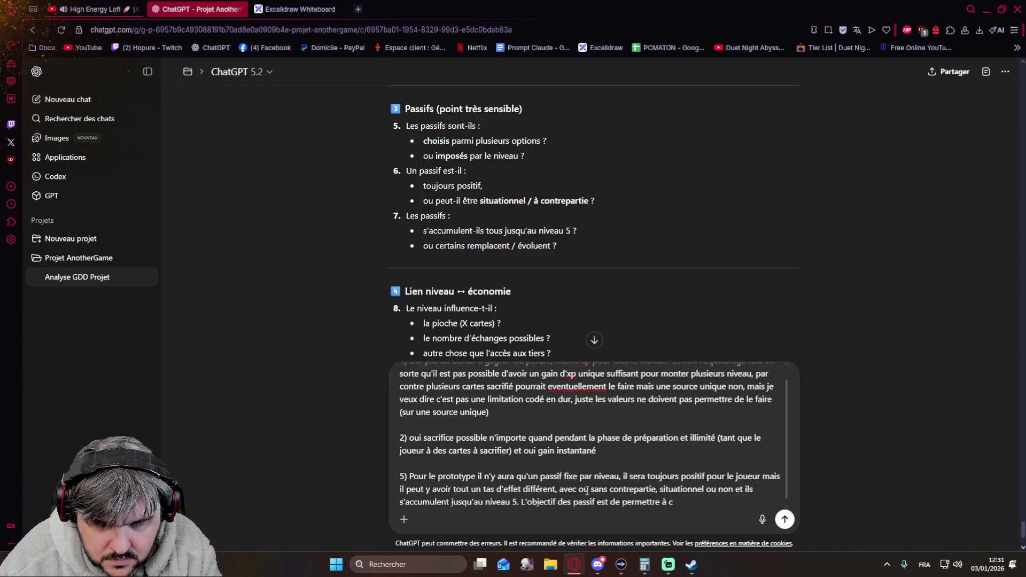
pyautogui.press('BackSpace')
pyautogui.press('BackSpace')
pyautogui.press('BackSpace')
pyautogui.write('de proposer différent playsta')
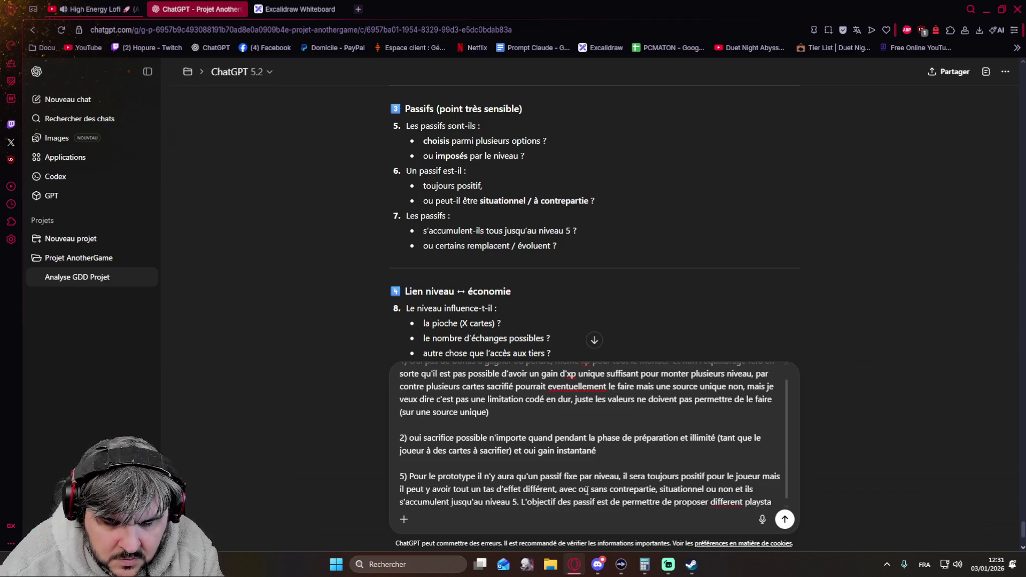
pyautogui.press('BackSpace')
pyautogui.write('yle')
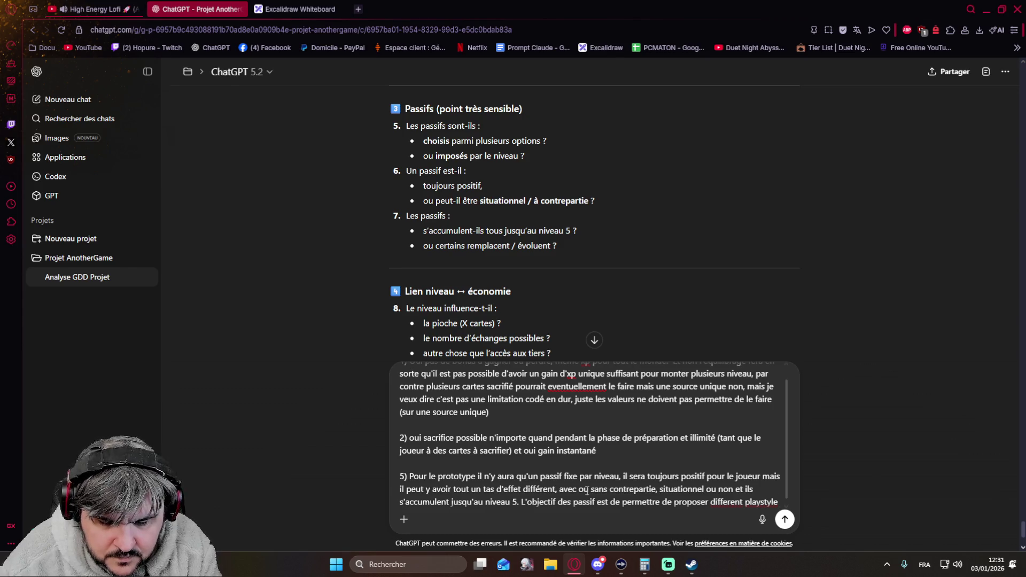
pyautogui.write(' différent entre')
pyautogui.write(' 2 ')
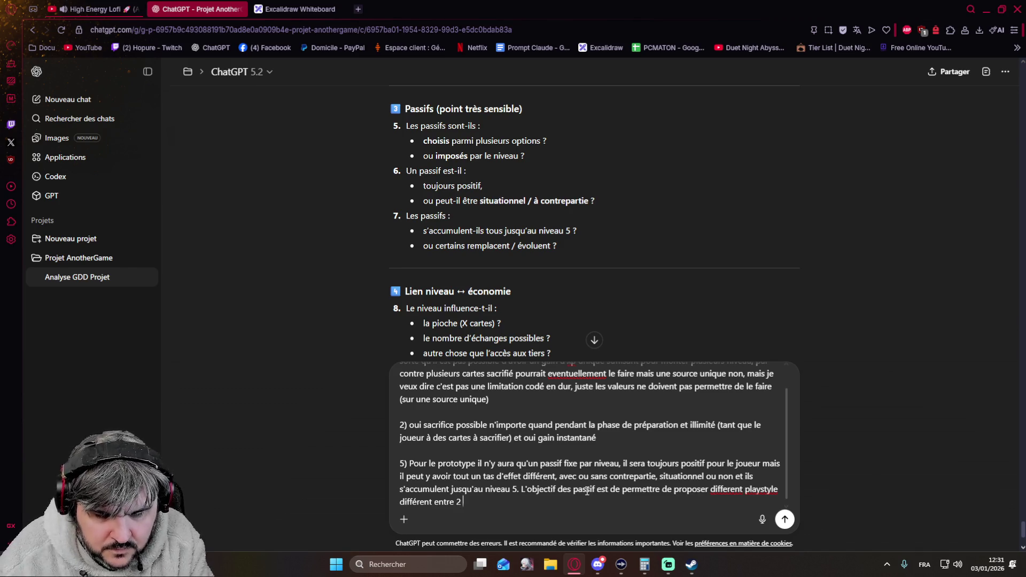
pyautogui.write("personnages d'une même classe par exemple")
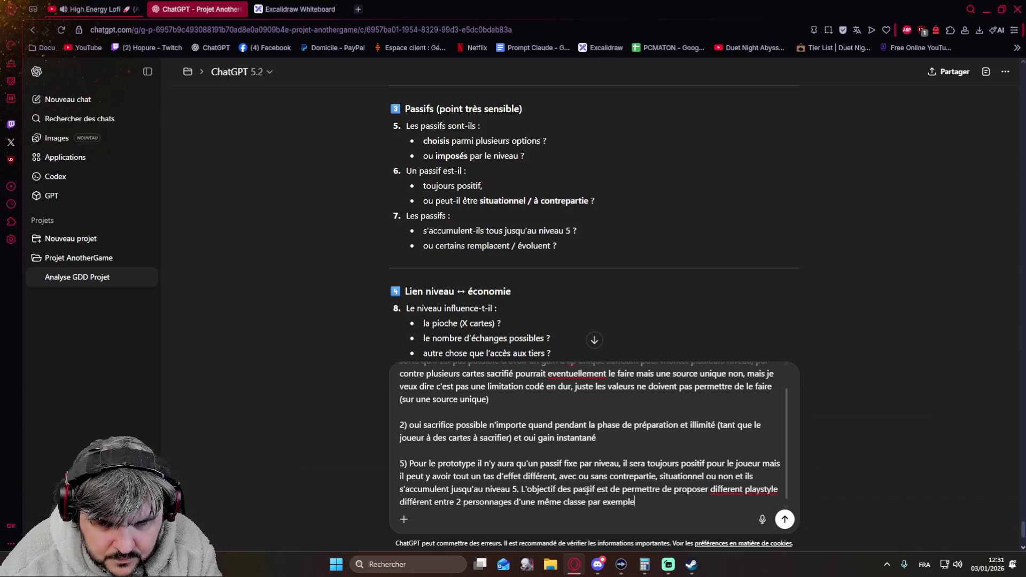
pyautogui.write(', pour le playtest')
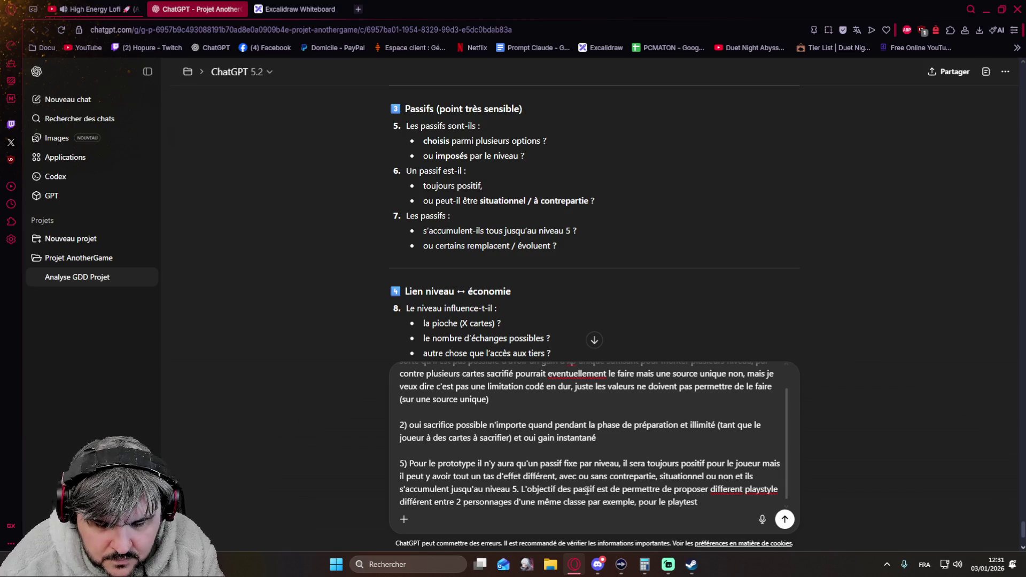
pyautogui.write(', il y aura plusieurs per')
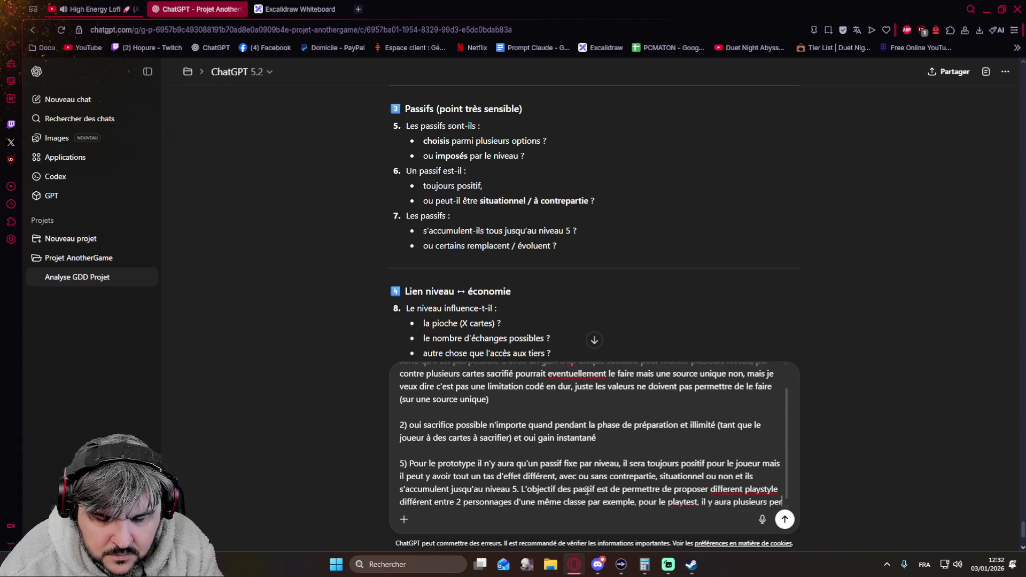
pyautogui.write("sonnage d'une même classe")
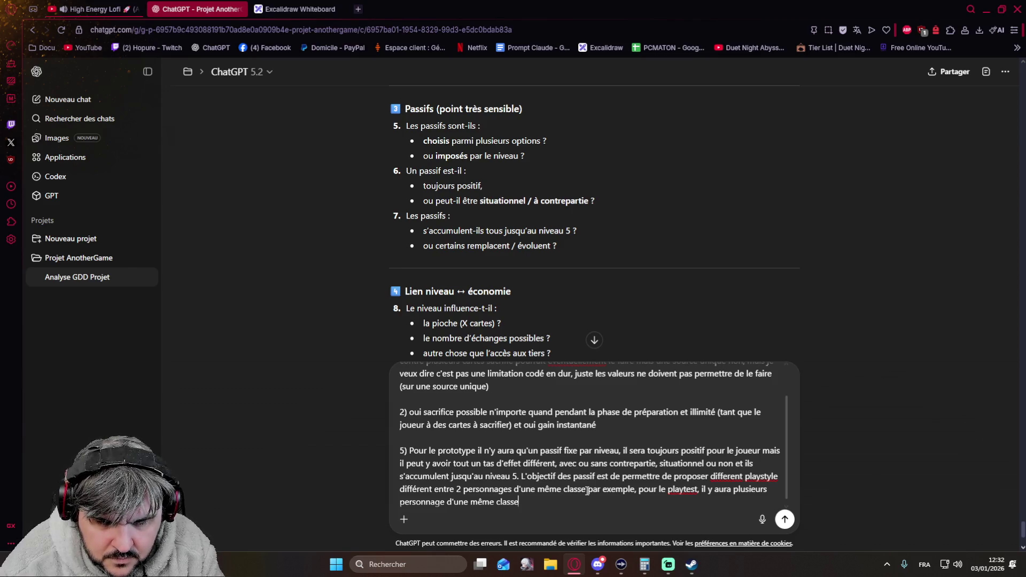
pyautogui.write(' donc on pourra créer cette différence à ce moment là mais ')
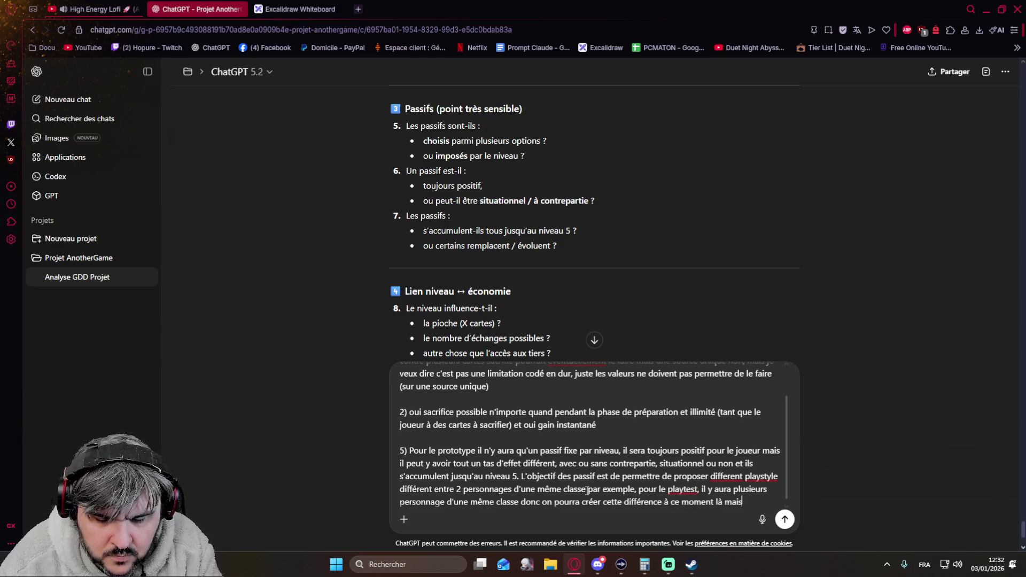
pyautogui.write("c'est hors scope pour le prototype. 1 personnage par classe,")
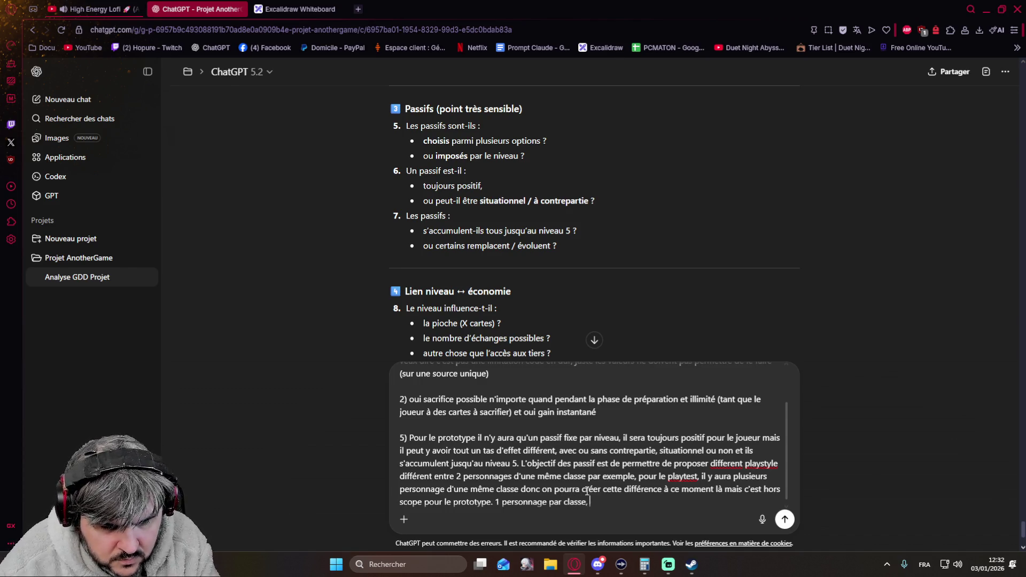
pyautogui.write(' 5 passif fixes')
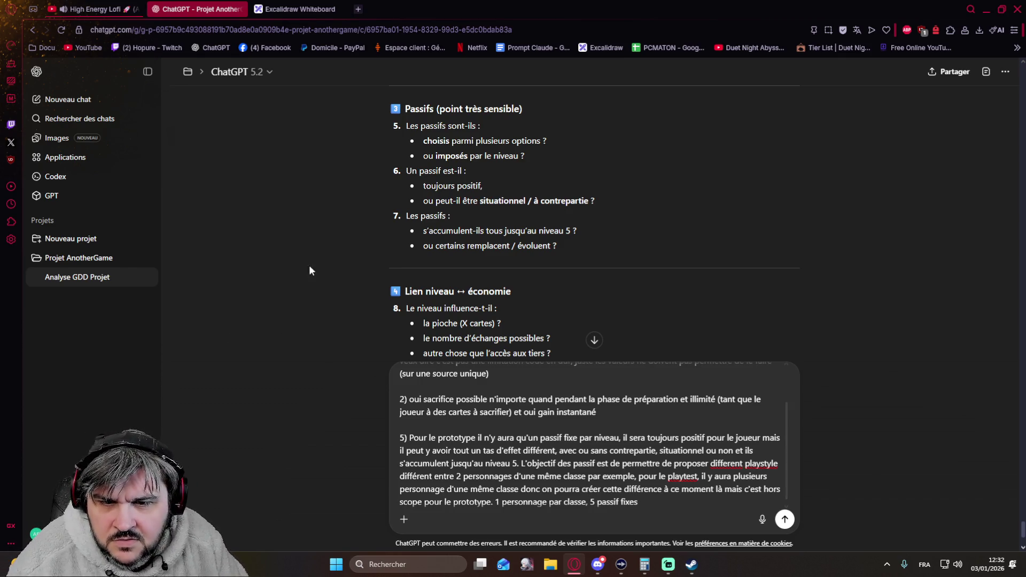
pyautogui.scroll(-2, 320, 259)
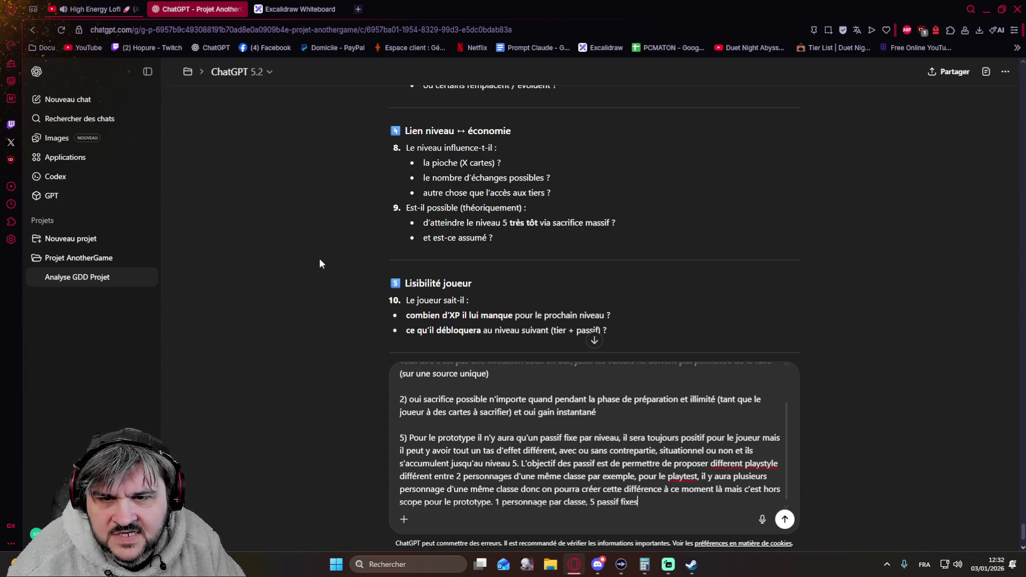
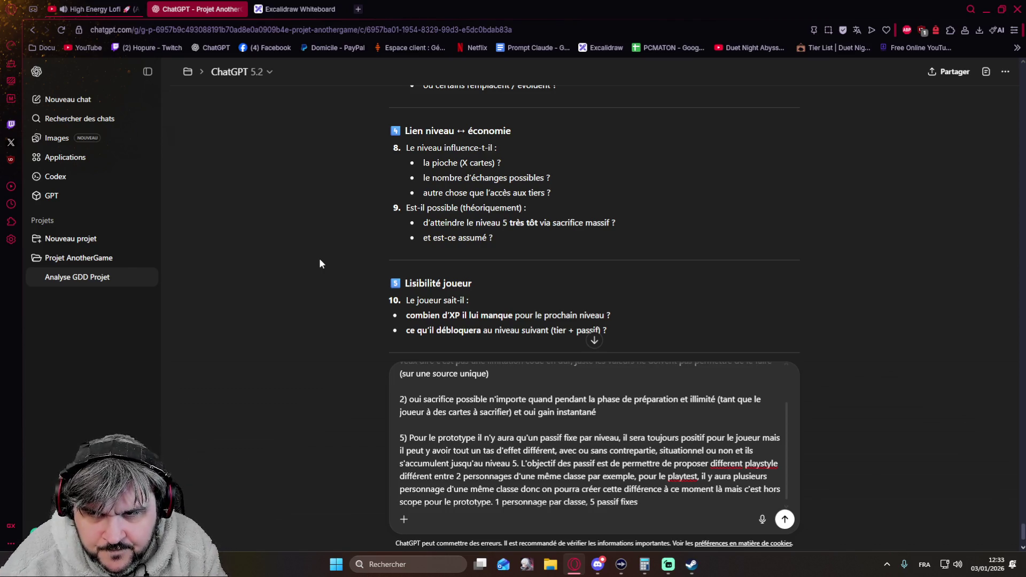
# Renumber the passives answer from 5 to 3 and begin item 4 below it
pyautogui.hotkey('shift', 'Return')
pyautogui.hotkey('shift', 'Return')
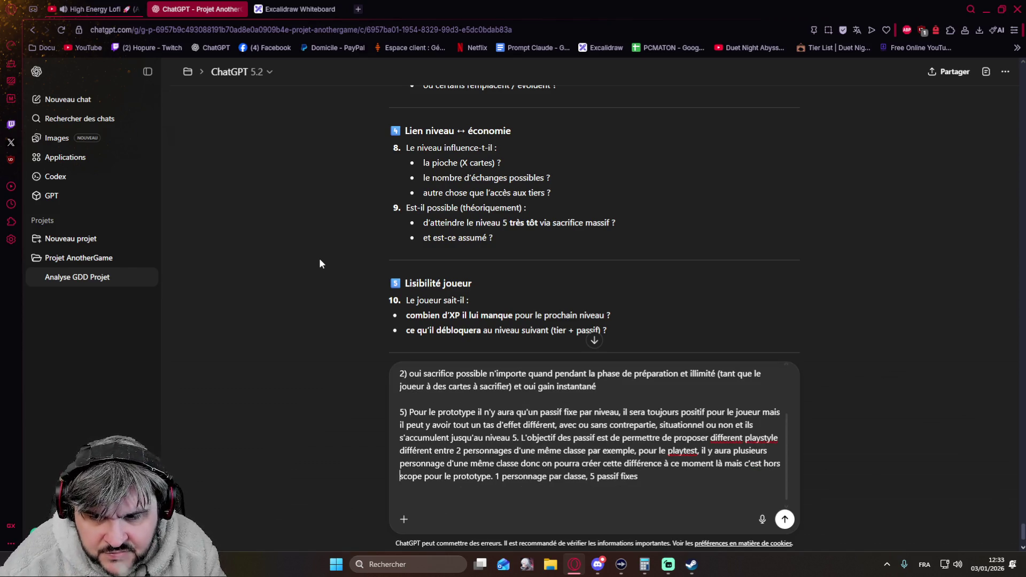
pyautogui.press('Delete')
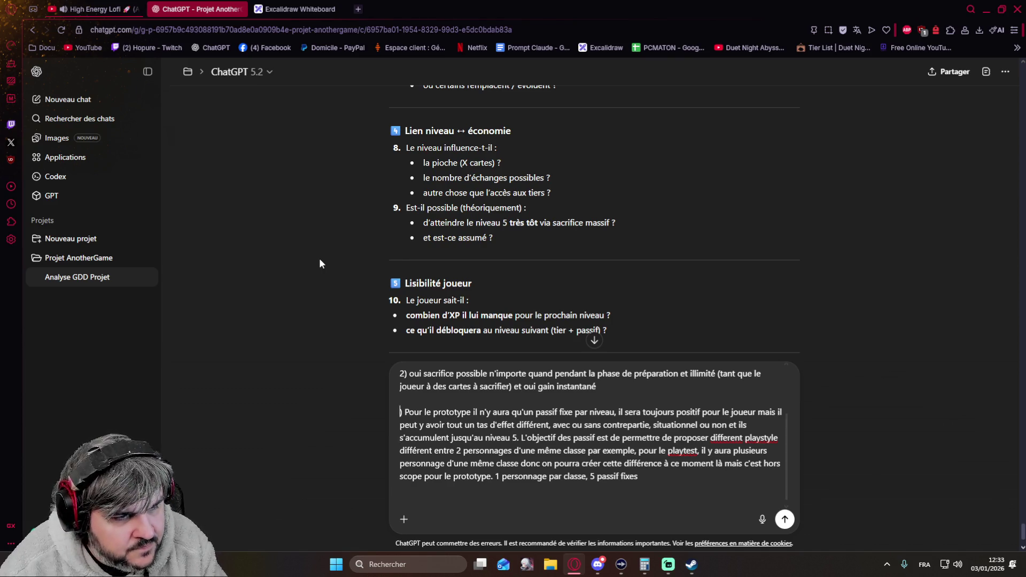
pyautogui.write('3')
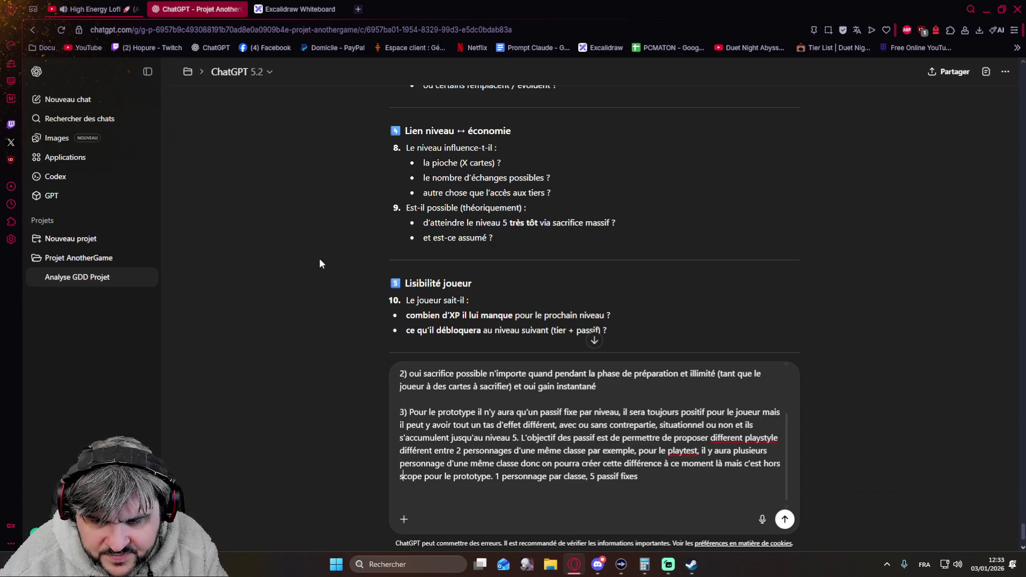
pyautogui.write('4)')
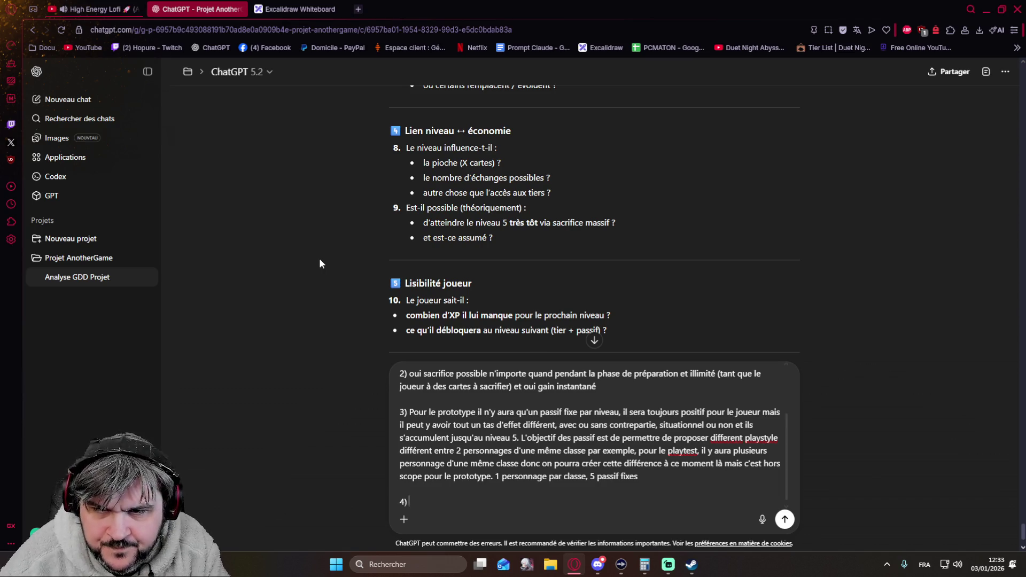
pyautogui.write('Le niveau influence uniquement')
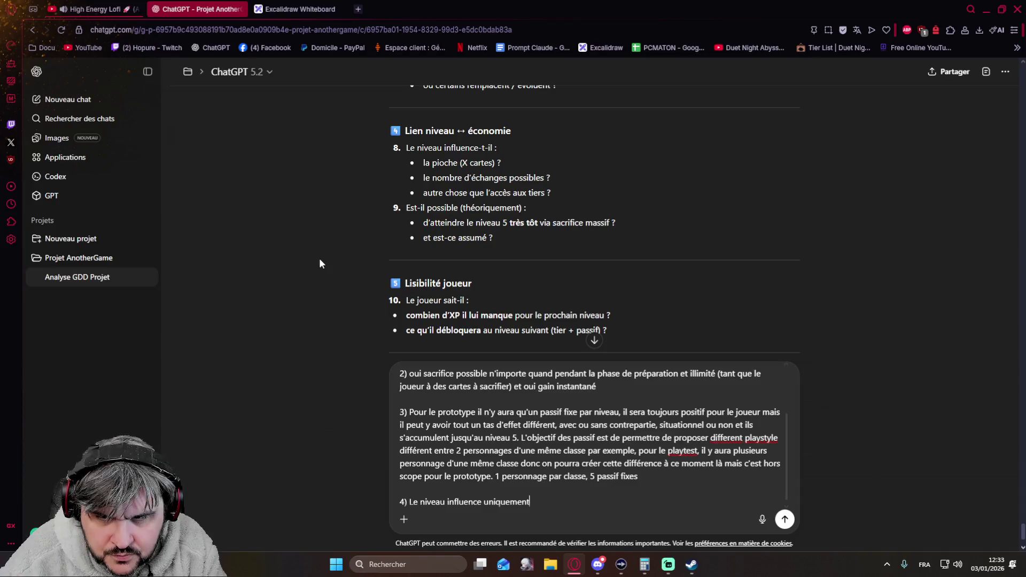
# Write item 4: level only drives pool progression (lvl 1 => T1, lvl 2 => T1 T2), fixing typos
pyautogui.press('BackSpace')
pyautogui.press('BackSpace')
pyautogui.press('BackSpace')
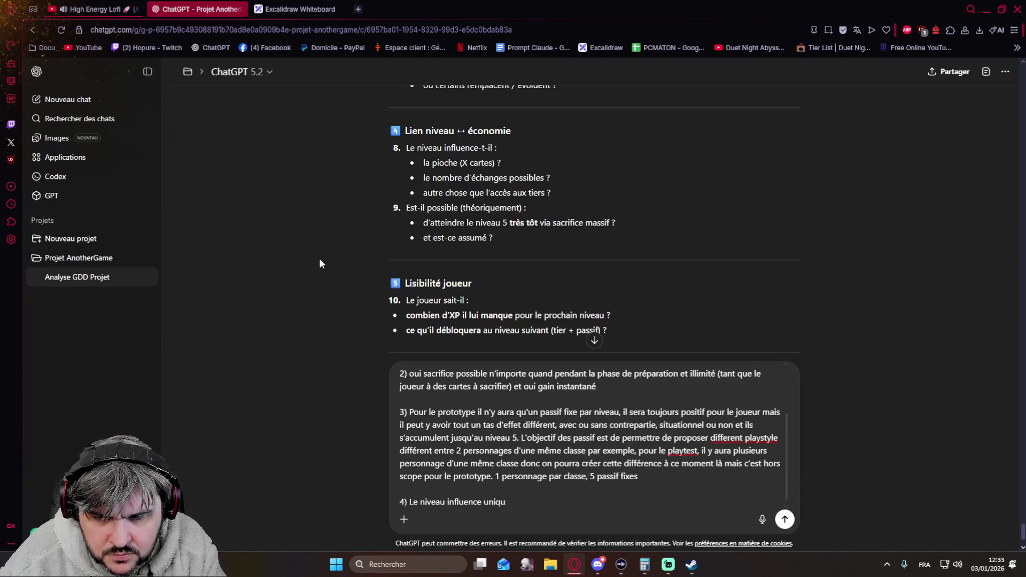
pyautogui.write('ement la progression du pool (lvl 1')
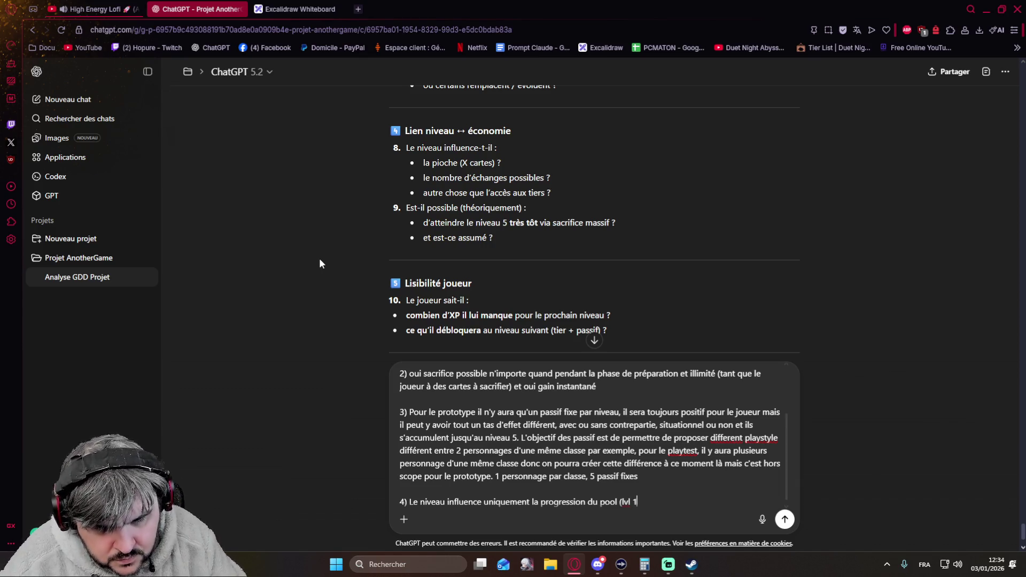
pyautogui.write(' => T')
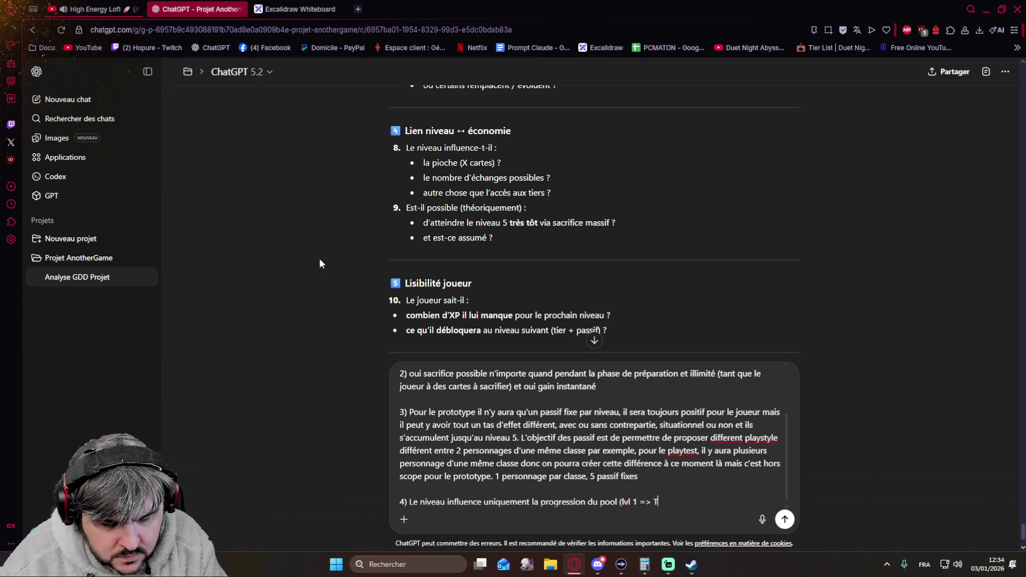
pyautogui.write('1')
pyautogui.press('BackSpace')
pyautogui.press('BackSpace')
pyautogui.write('carte T&')
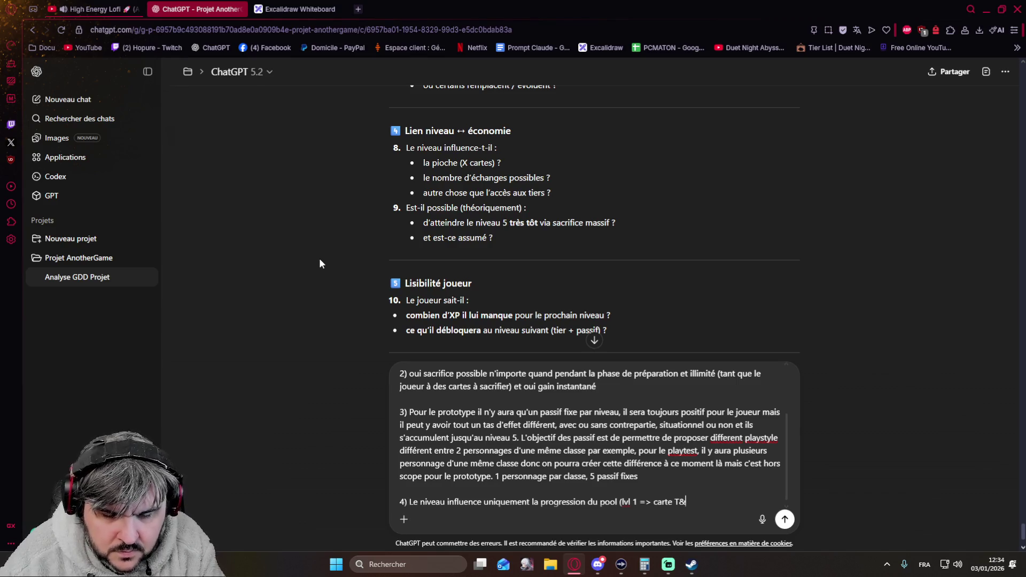
pyautogui.press('BackSpace')
pyautogui.write('1, level 2 => carte T1 T2 etc')
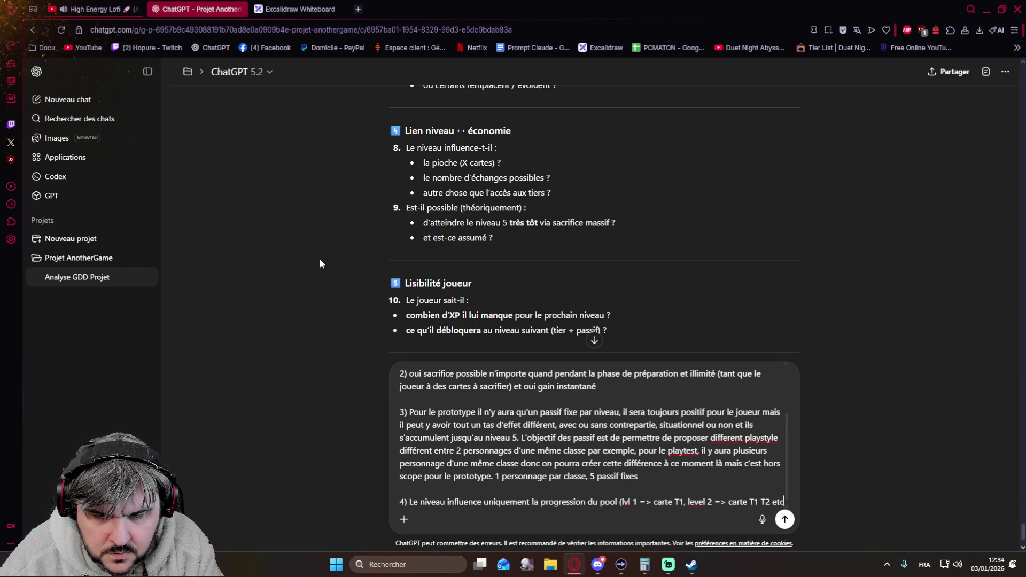
pyautogui.write(')')
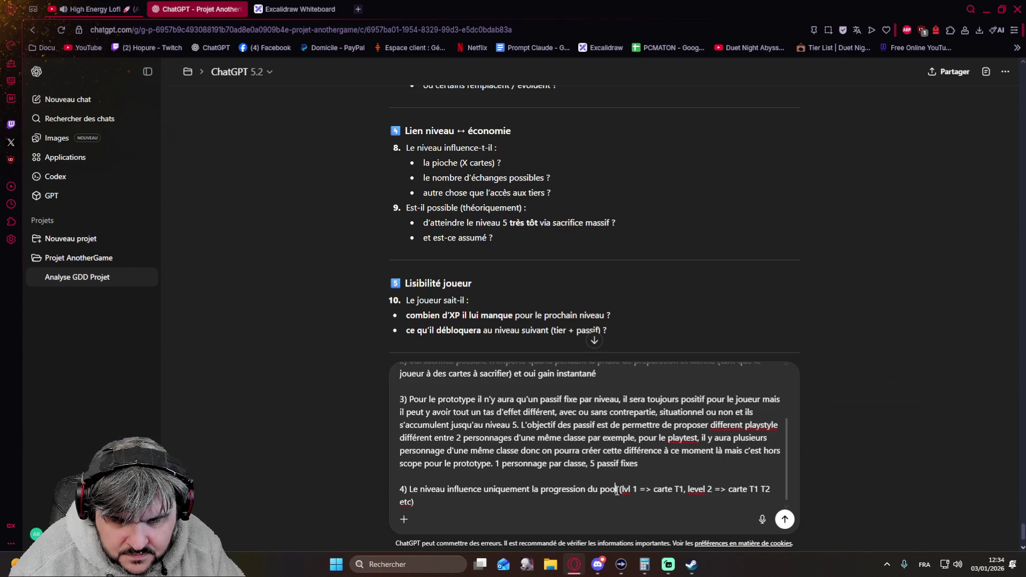
# Replace 'la progression du pool' with 'l'accès au tiers' and append the XP-push strategy sentence
pyautogui.moveTo(616, 491); pyautogui.dragTo(535, 494)
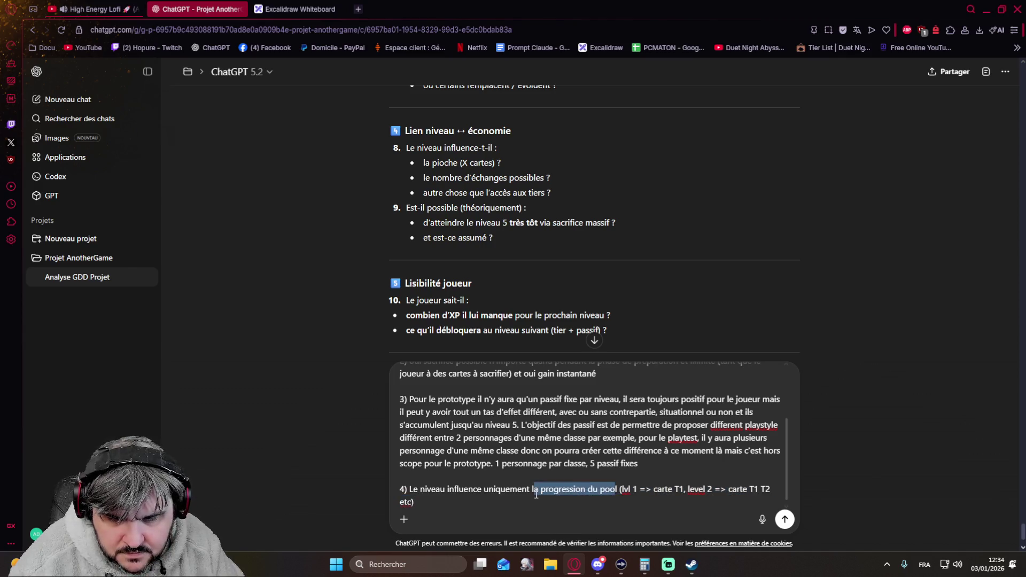
pyautogui.write("l'accès au tiers")
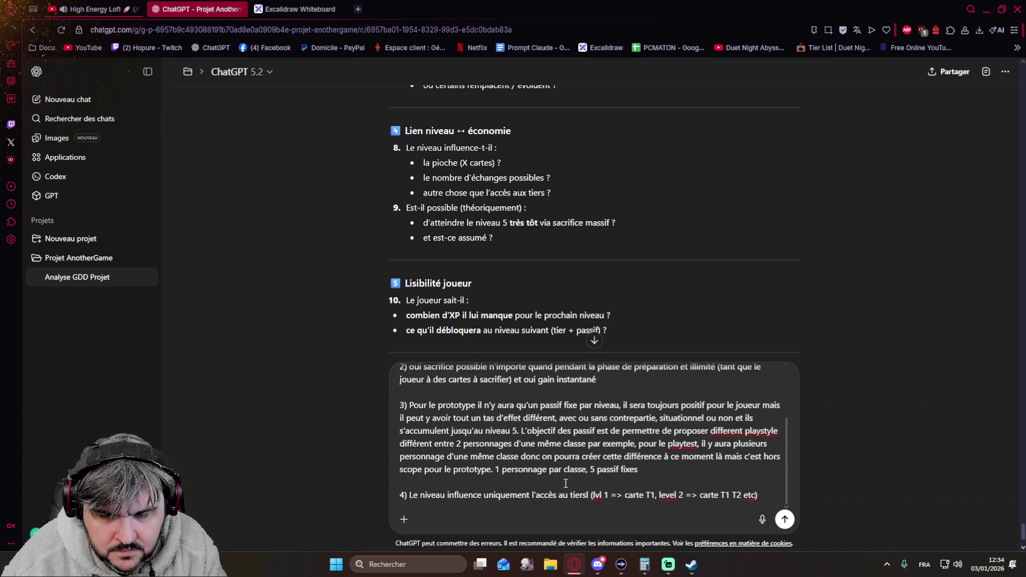
pyautogui.press('BackSpace')
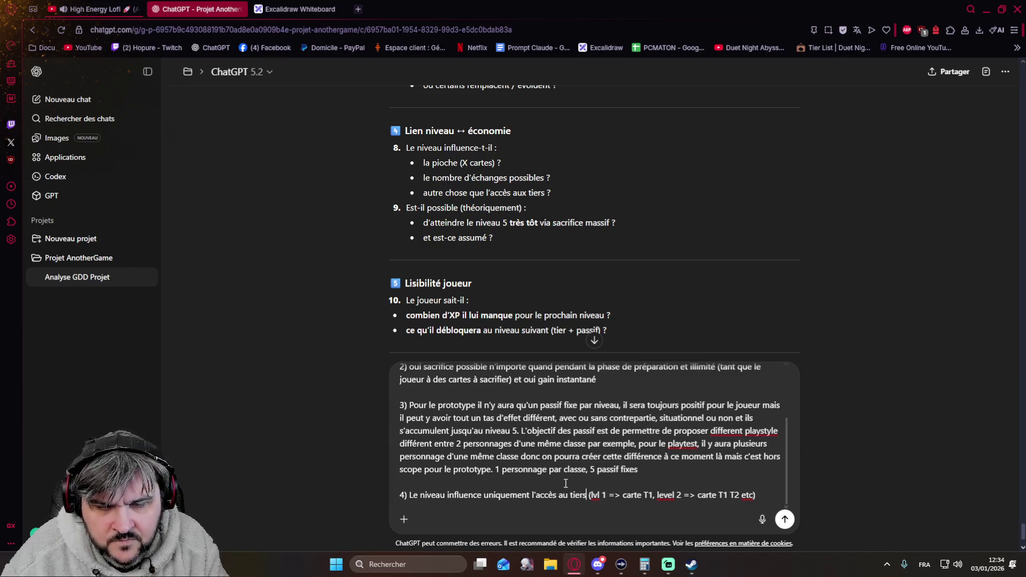
pyautogui.click(763, 497)
pyautogui.write('et ')
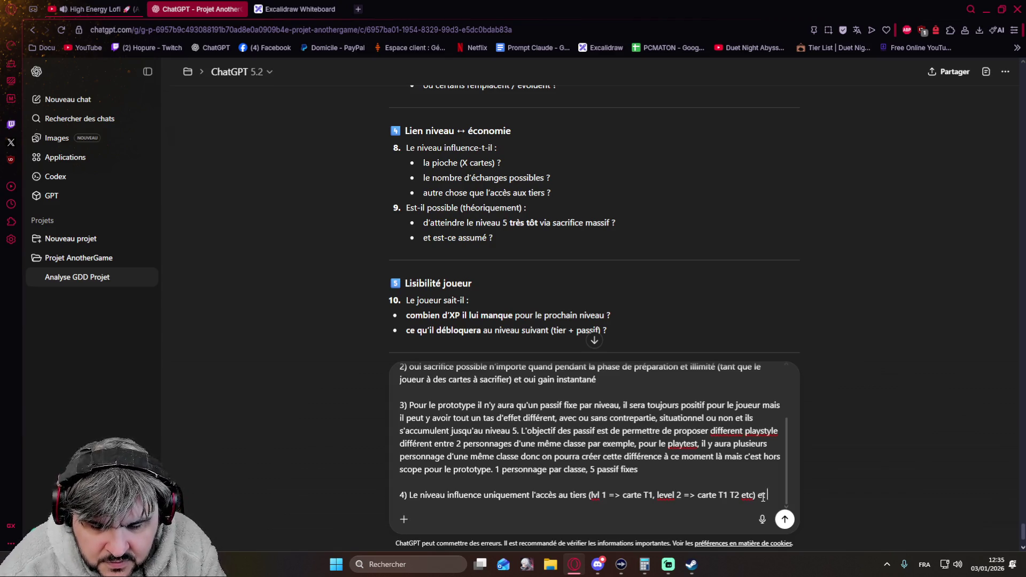
pyautogui.write('oui il est possible ')
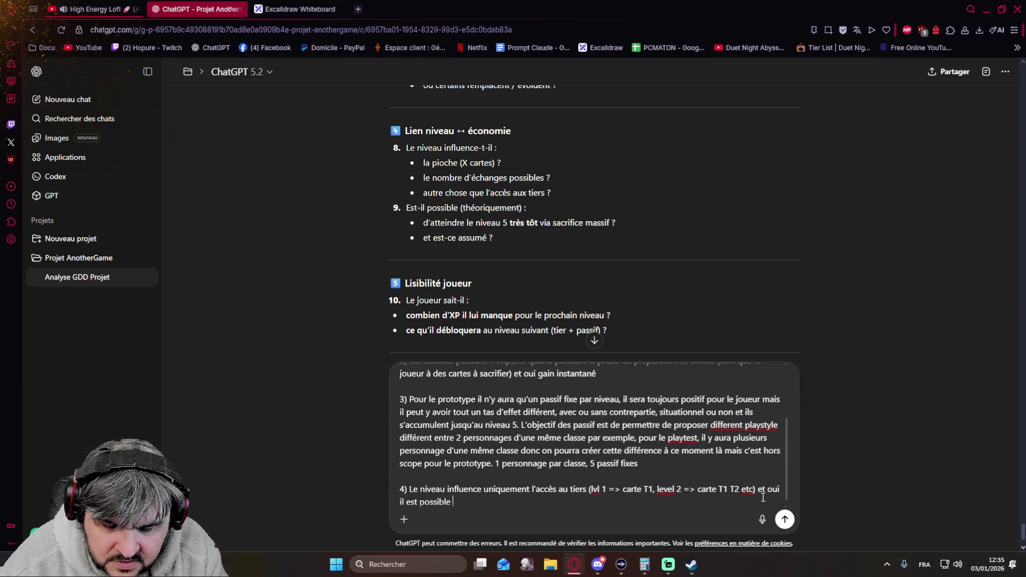
pyautogui.write('de partir sur une strat push x')
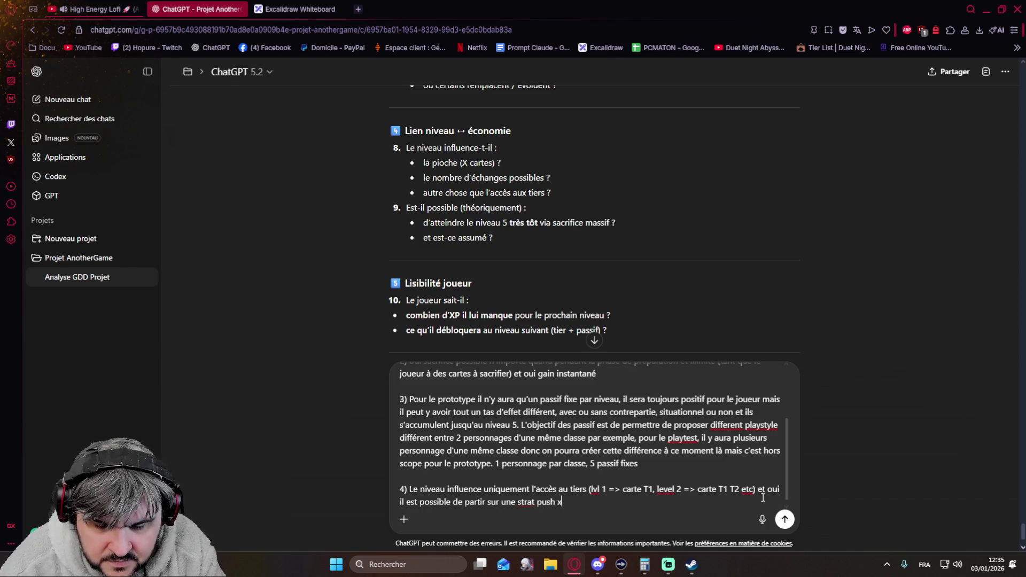
pyautogui.write("à nous pendant l'éa")
pyautogui.write('qui')
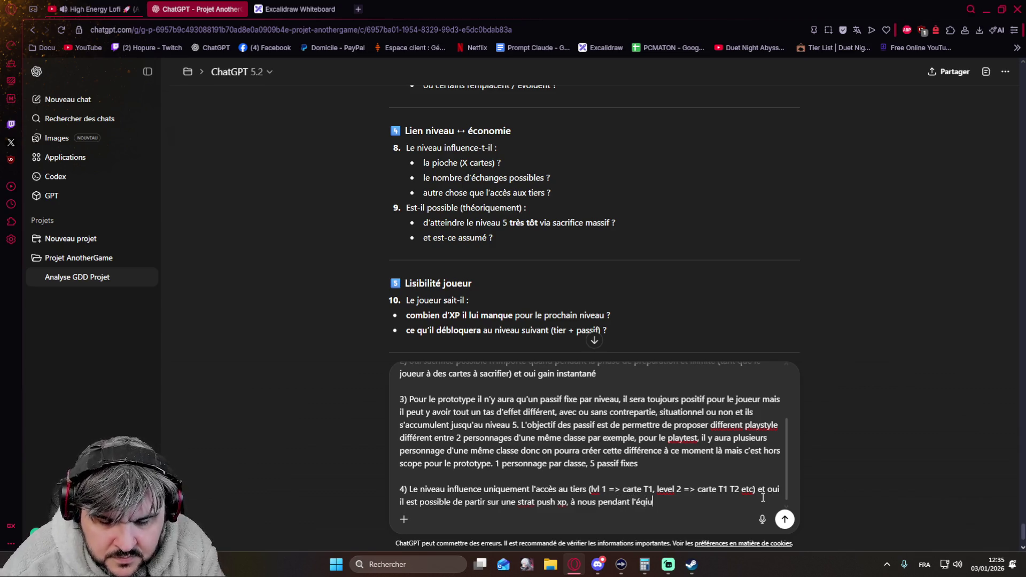
pyautogui.write('librage de la rend ')
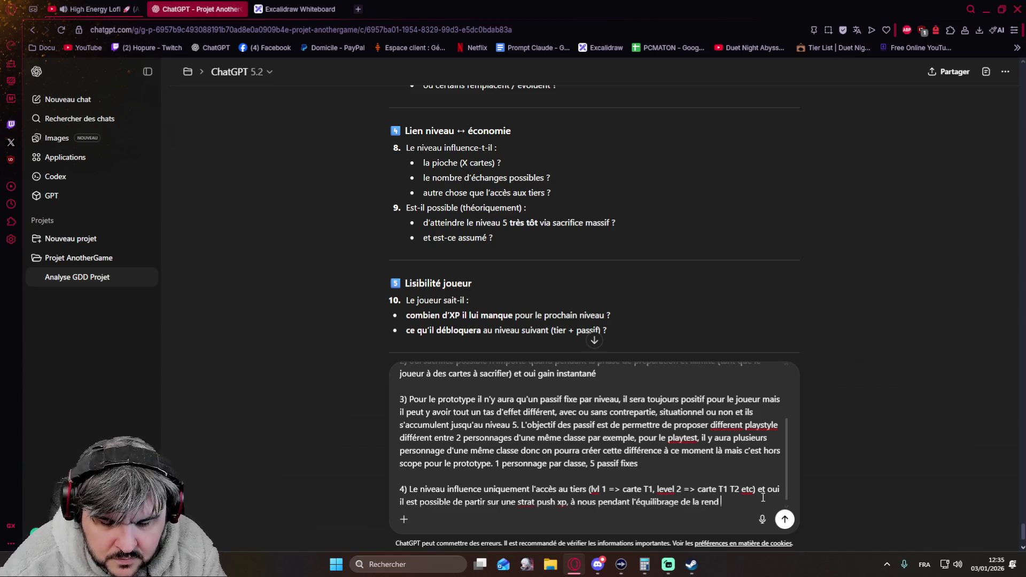
pyautogui.write('plus ou moins viable')
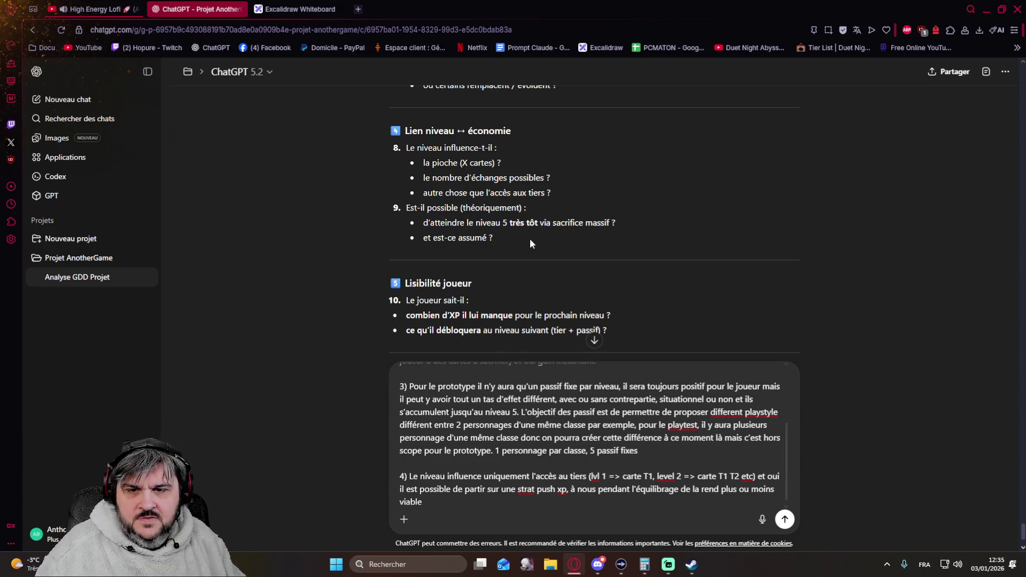
pyautogui.scroll(-1, 530, 239)
pyautogui.scroll(-1, 530, 240)
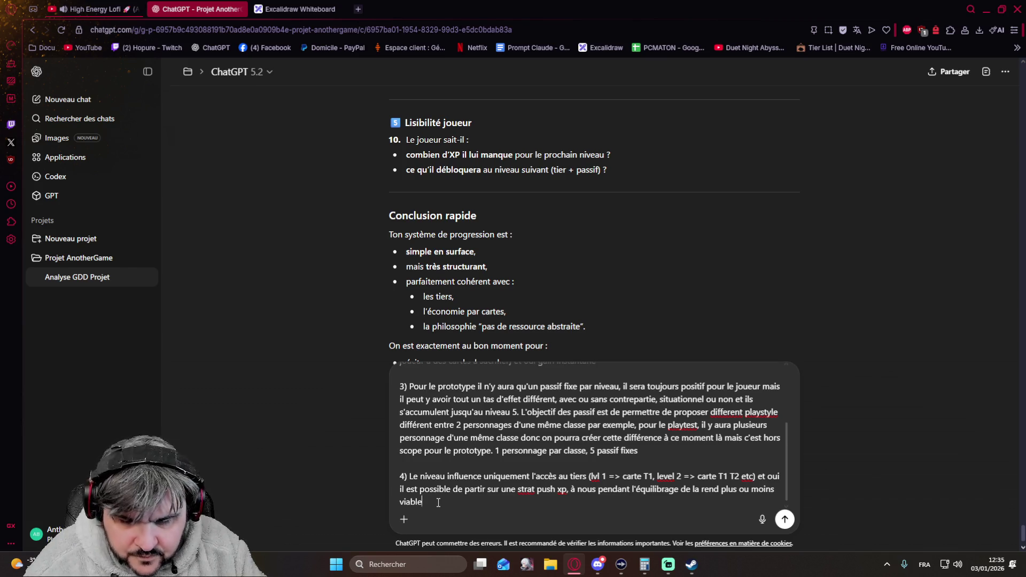
# Add answer 5 on missing-XP visibility, tutorial and locked/unlocked passives list, then send it
pyautogui.hotkey('shift', 'Return')
pyautogui.hotkey('shift', 'Return')
pyautogui.write('5)')
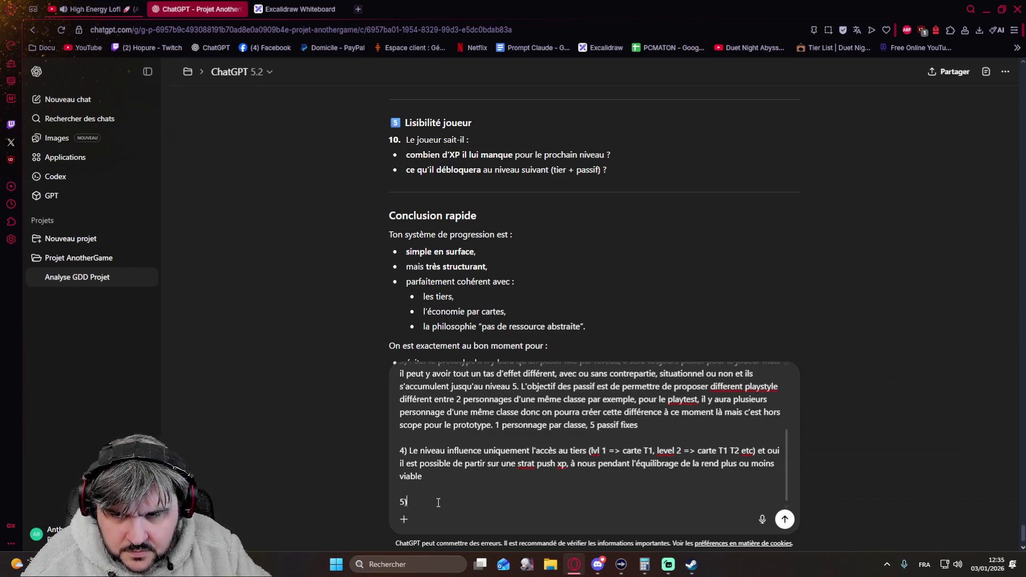
pyautogui.write(' oui le joueur s')
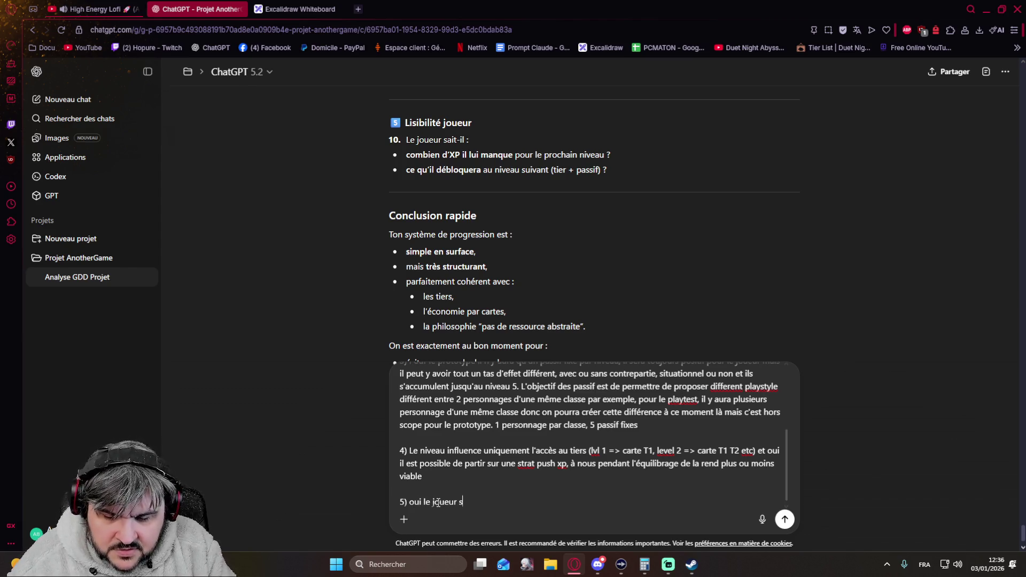
pyautogui.write("ait combien d'xp il lui manque et")
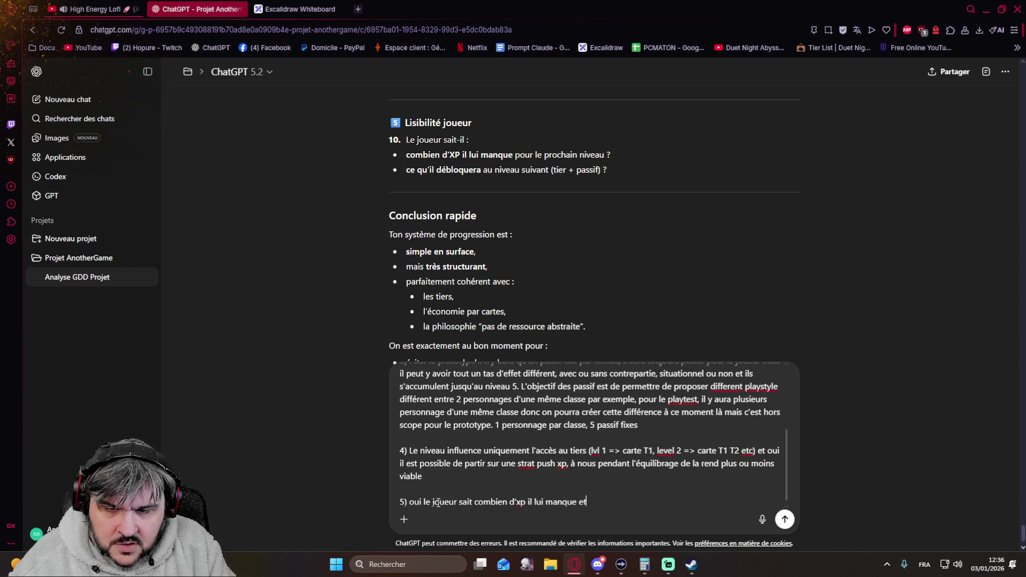
pyautogui.write(" non pas besoin d'autre info")
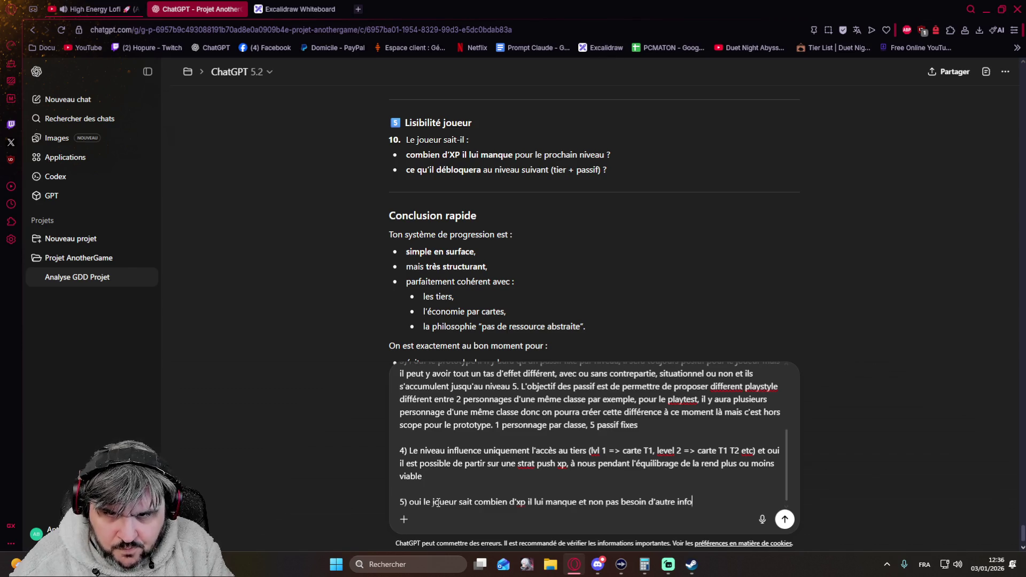
pyautogui.write(' c')
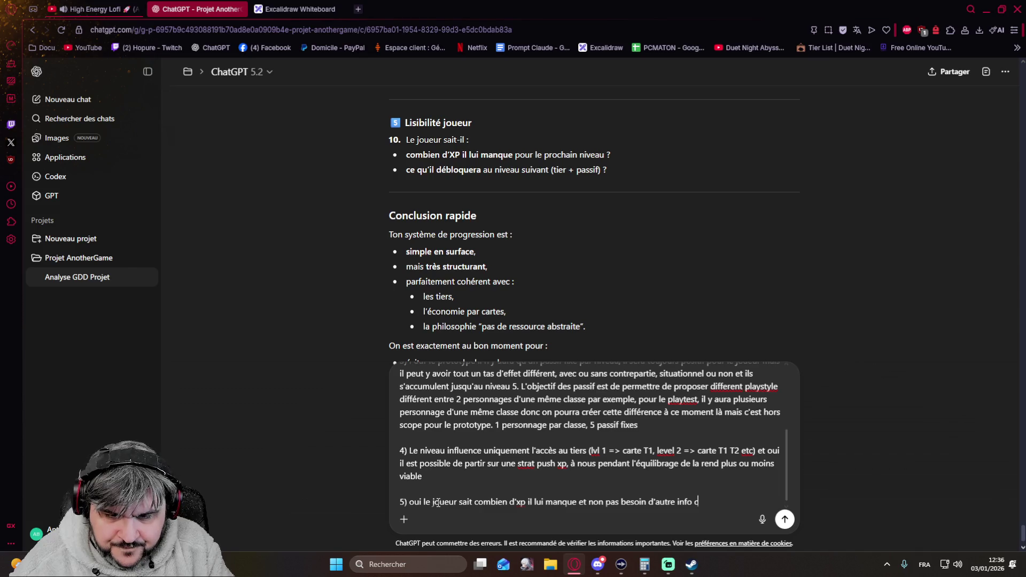
pyautogui.write(' savoir ')
pyautogui.write('que ')
pyautogui.write('p')
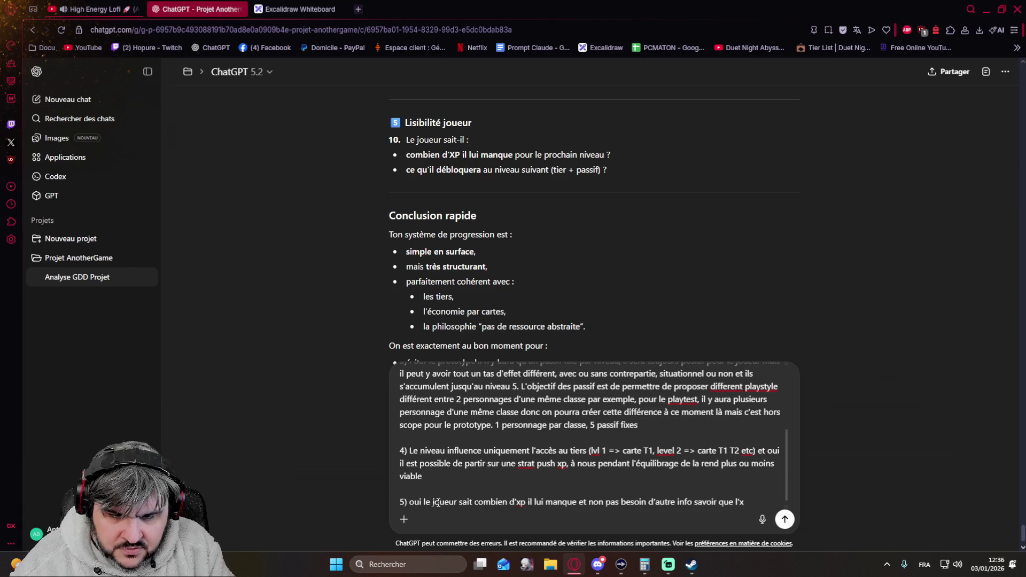
pyautogui.write('vel deb')
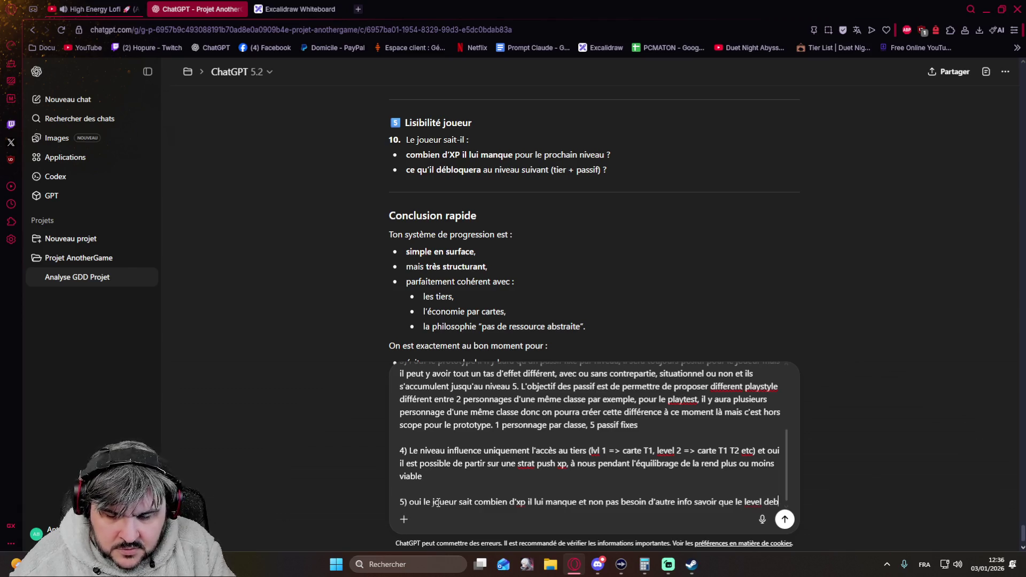
pyautogui.write("loque les tiers et des passif, une fois qu'il le sait il le sait,donc un tuto sera suffisant")
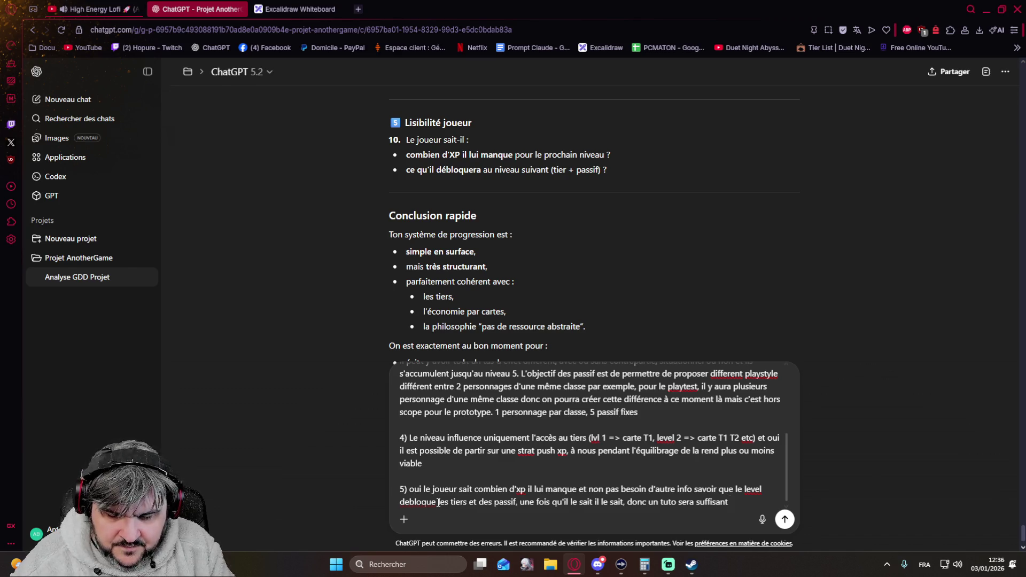
pyautogui.write('ceci dit bien que ca')
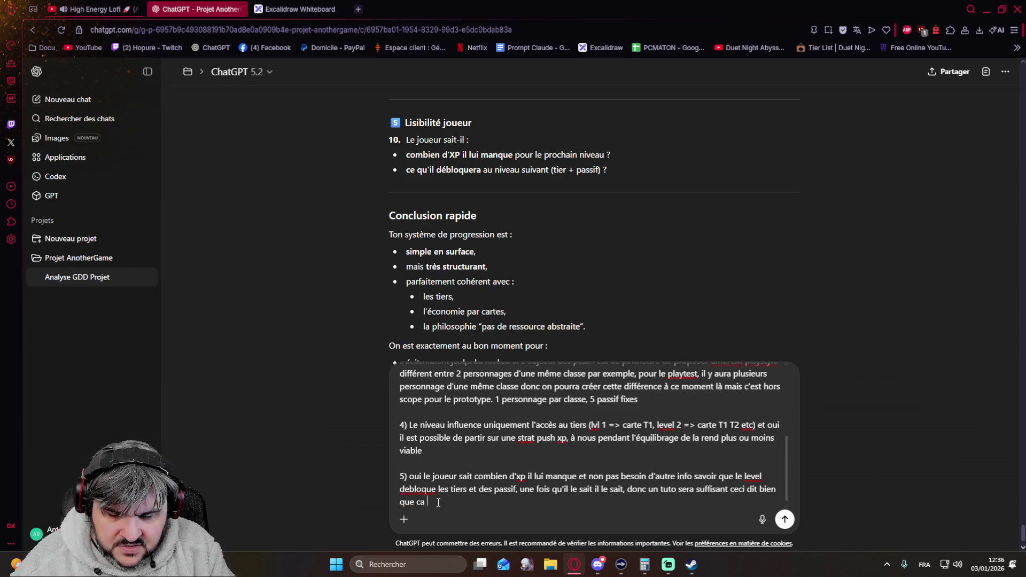
pyautogui.write(" concerne l'")
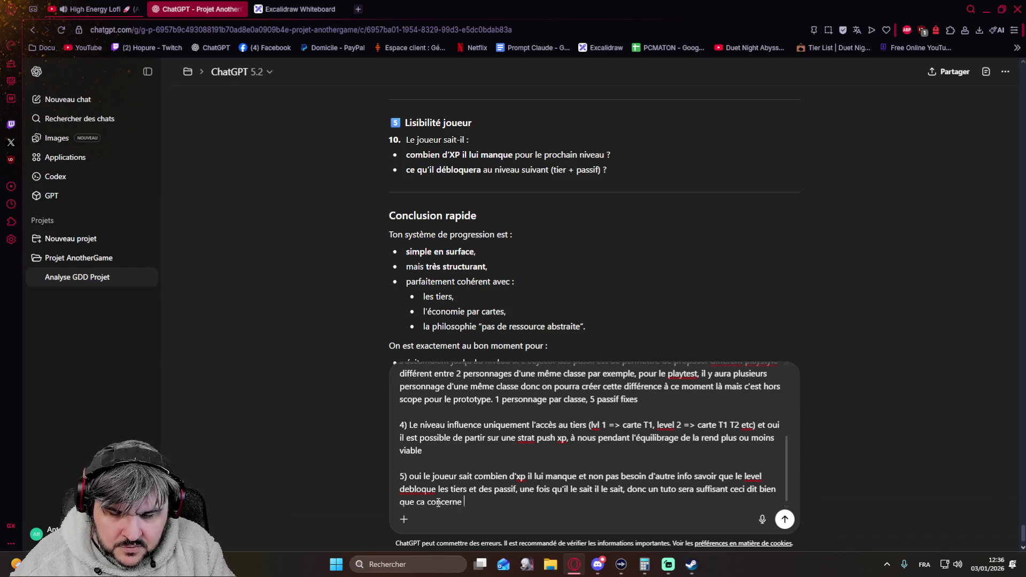
pyautogui.write('UI,')
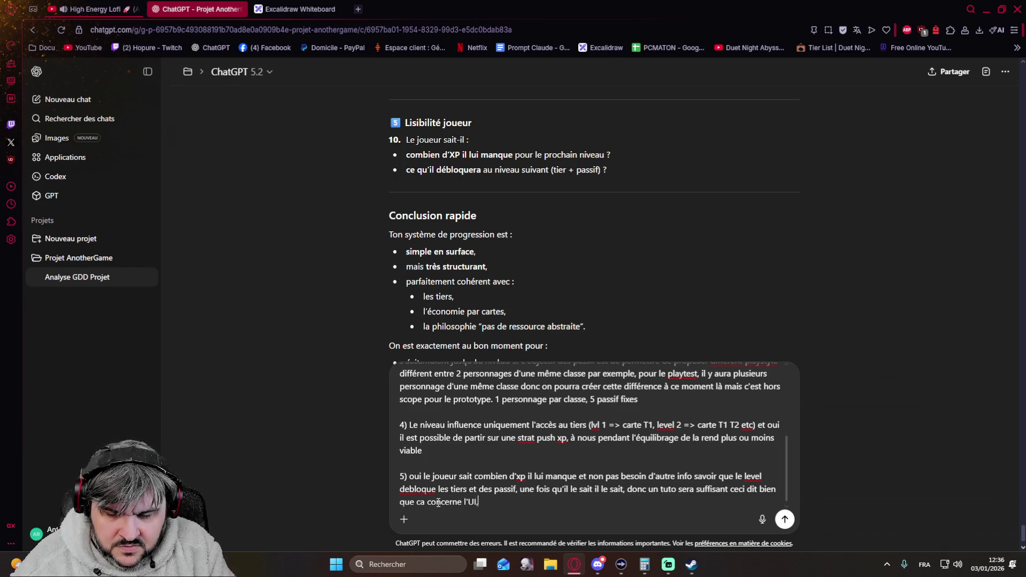
pyautogui.write(' il doit avoir accès à la liste des passif de son perso et')
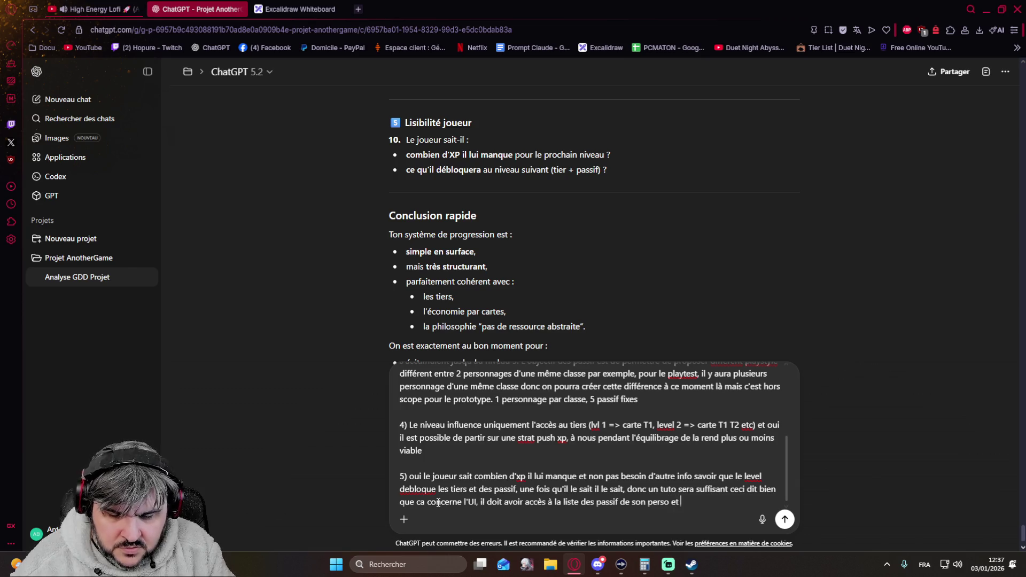
pyautogui.write(" ce qu'il a de bloqué / débloqué")
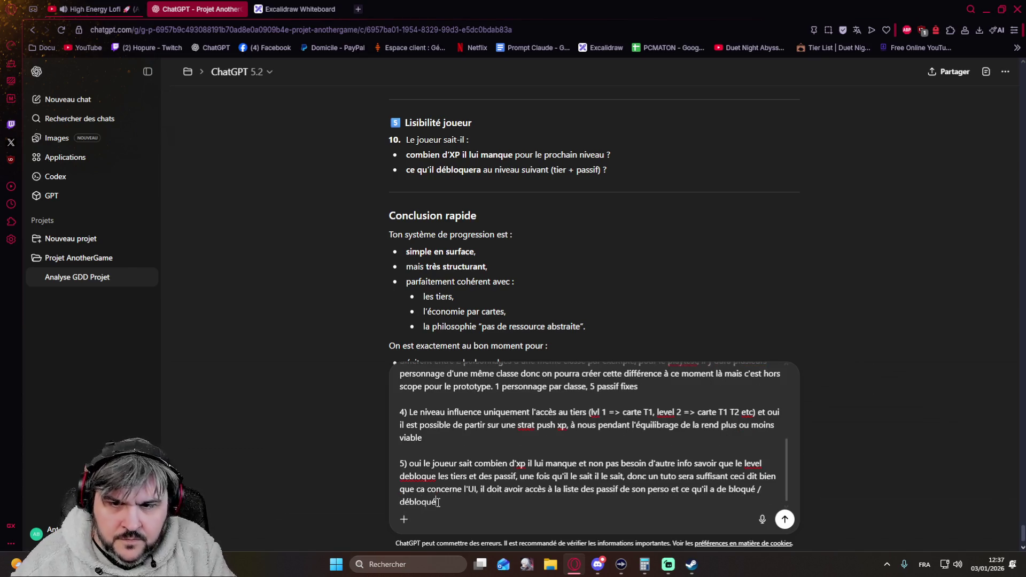
pyautogui.scroll(-2, 301, 309)
pyautogui.scroll(1, 301, 309)
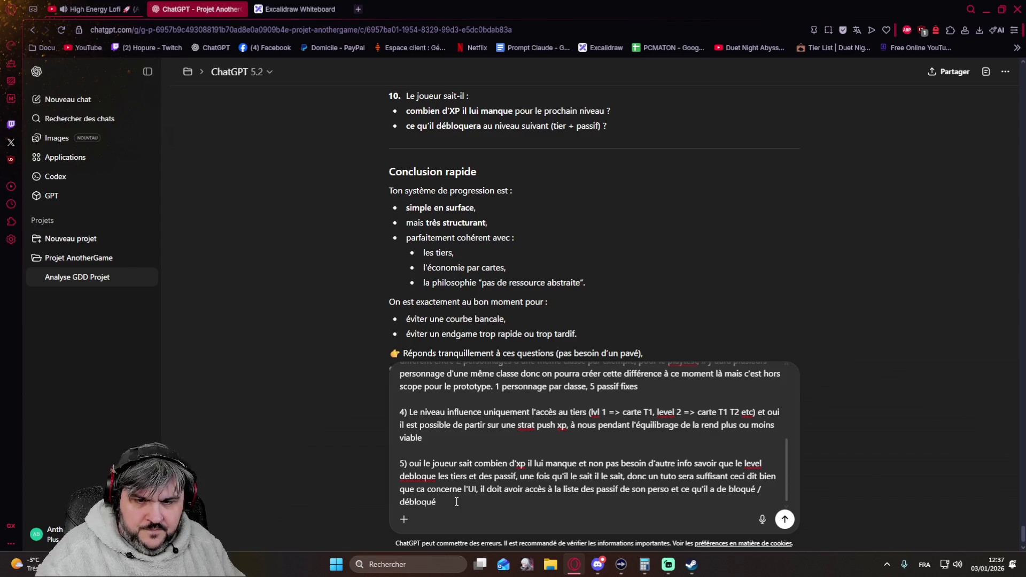
pyautogui.press('Return')
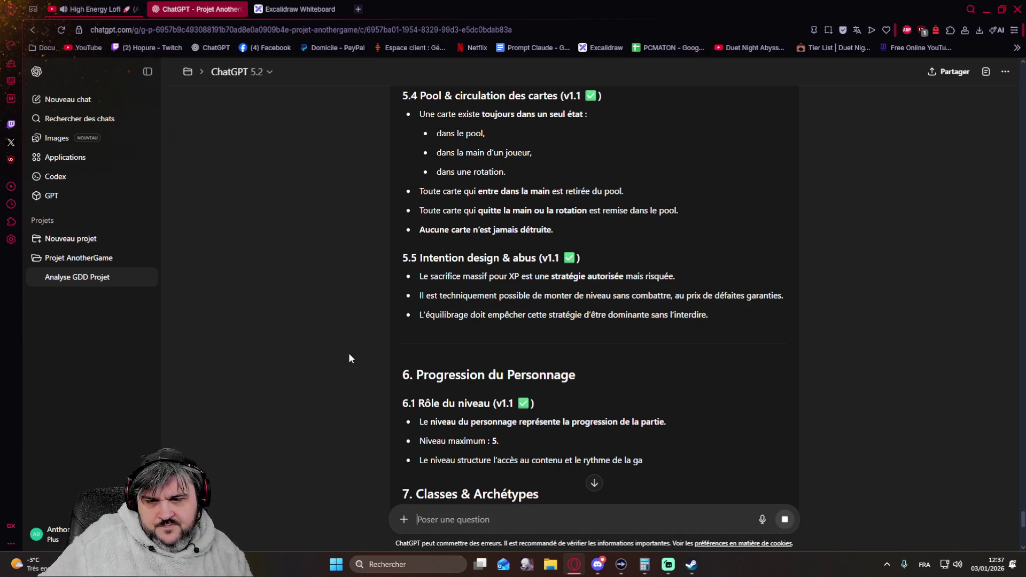
pyautogui.scroll(-2, 349, 357)
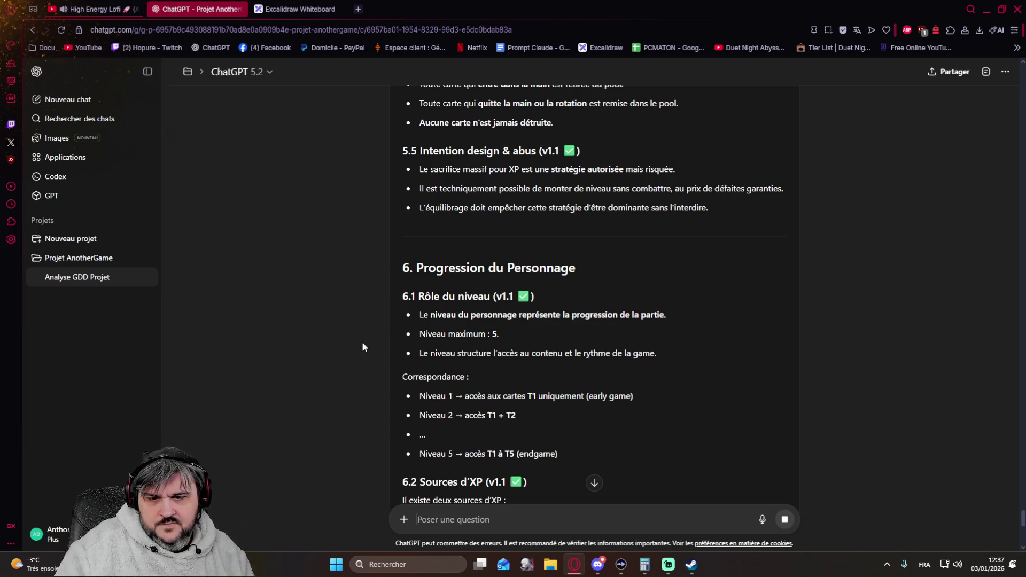
pyautogui.scroll(-2, 362, 347)
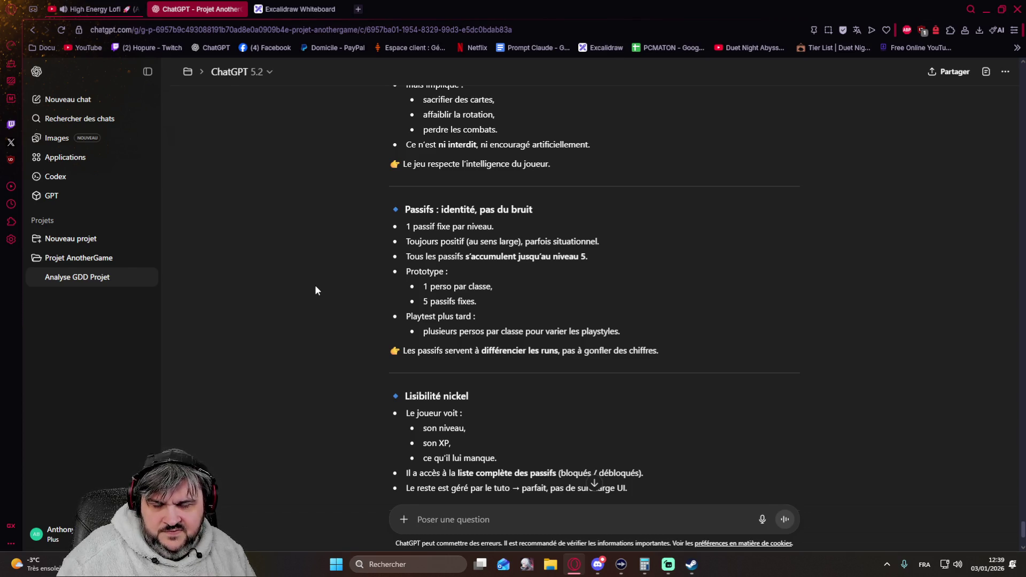
pyautogui.scroll(-2, 315, 291)
pyautogui.scroll(-1, 315, 290)
pyautogui.scroll(-2, 316, 291)
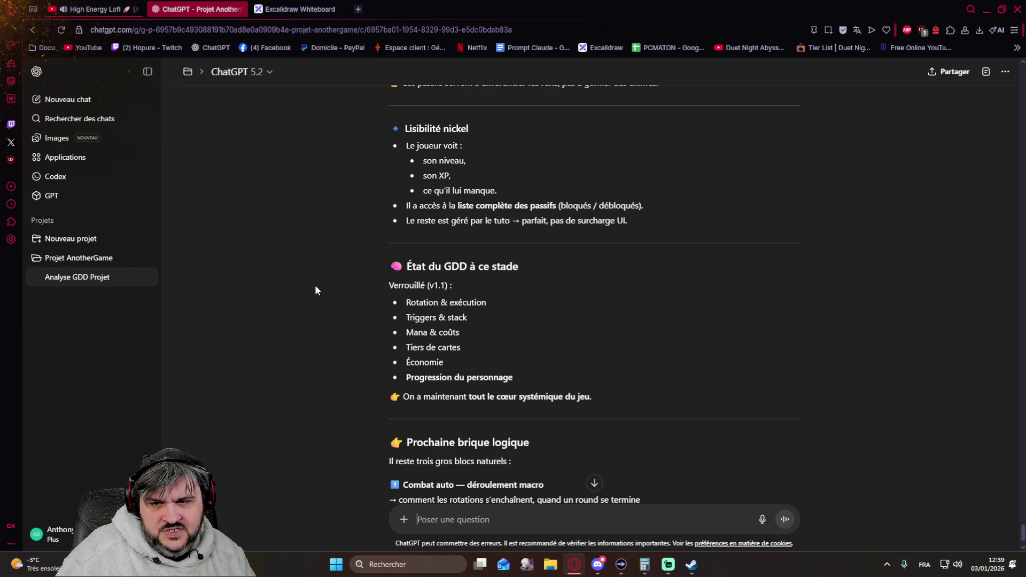
pyautogui.scroll(-2, 316, 290)
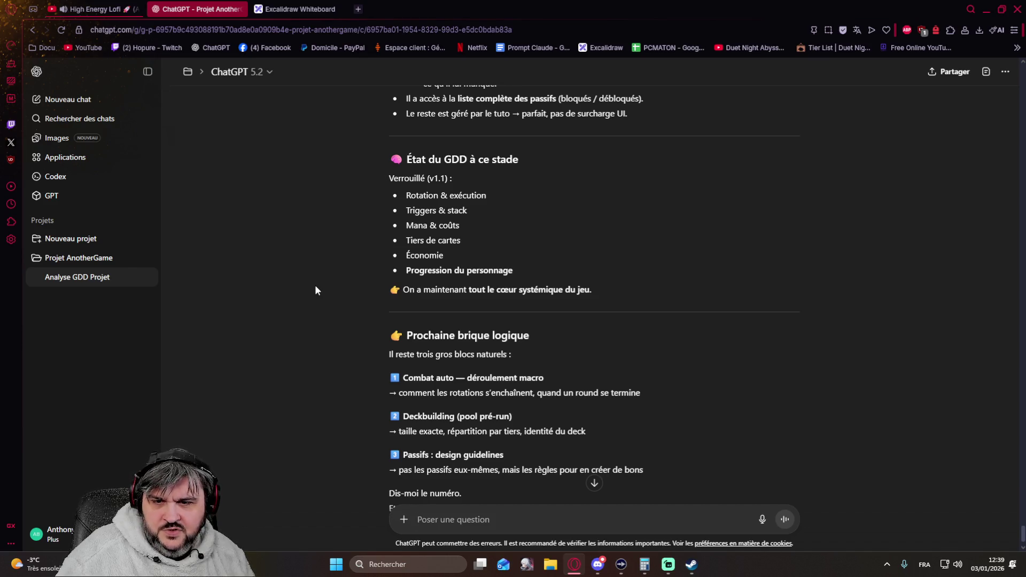
pyautogui.scroll(-2, 314, 290)
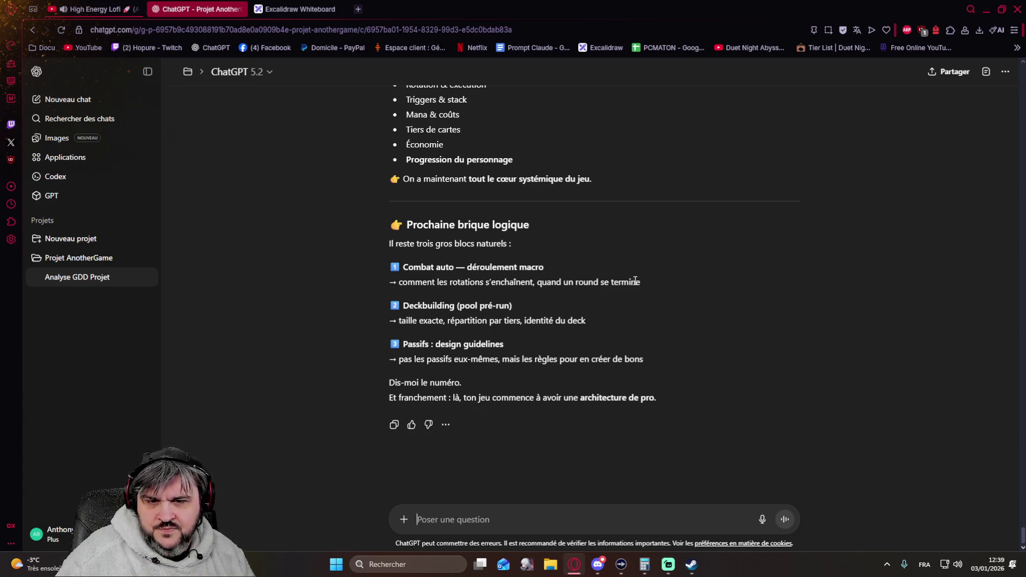
# Send 'Combat auto — déroulement macro' as the next topic copied from ChatGPT's reply
pyautogui.moveTo(546, 269); pyautogui.dragTo(397, 271)
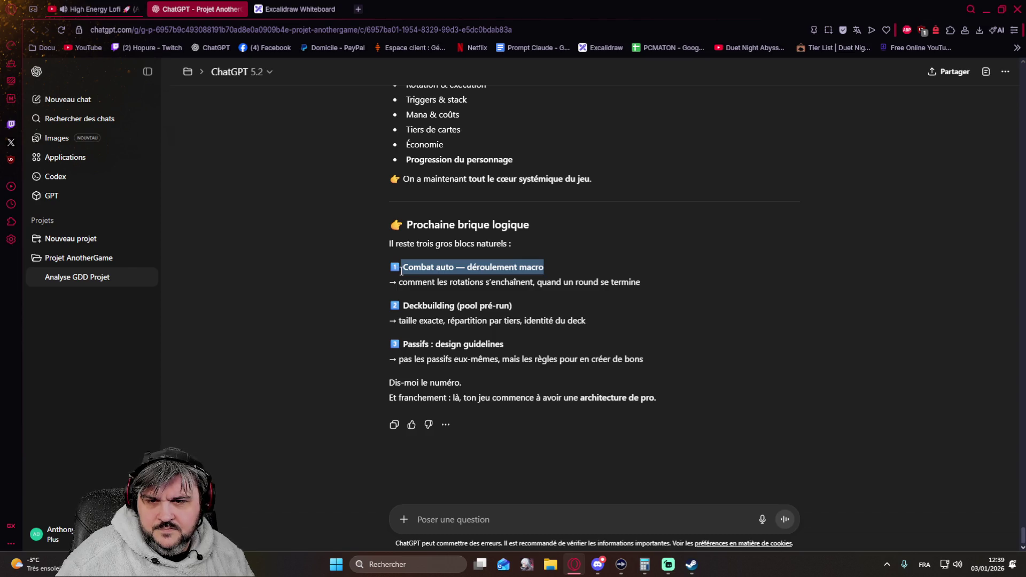
pyautogui.moveTo(401, 272); pyautogui.dragTo(404, 271)
pyautogui.hotkey('ctrl', 'c')
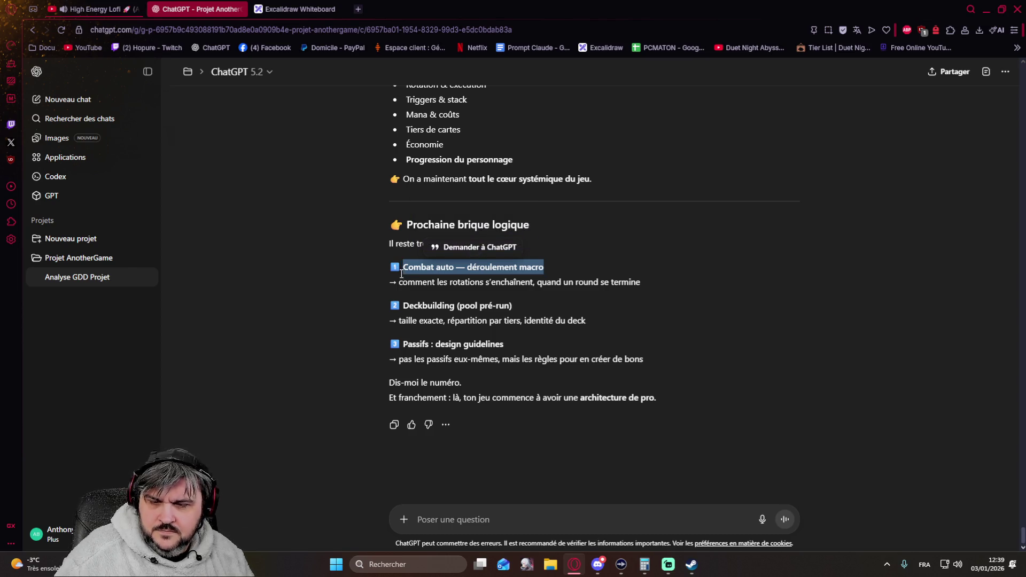
pyautogui.click(449, 519)
pyautogui.hotkey('ctrl', 'v')
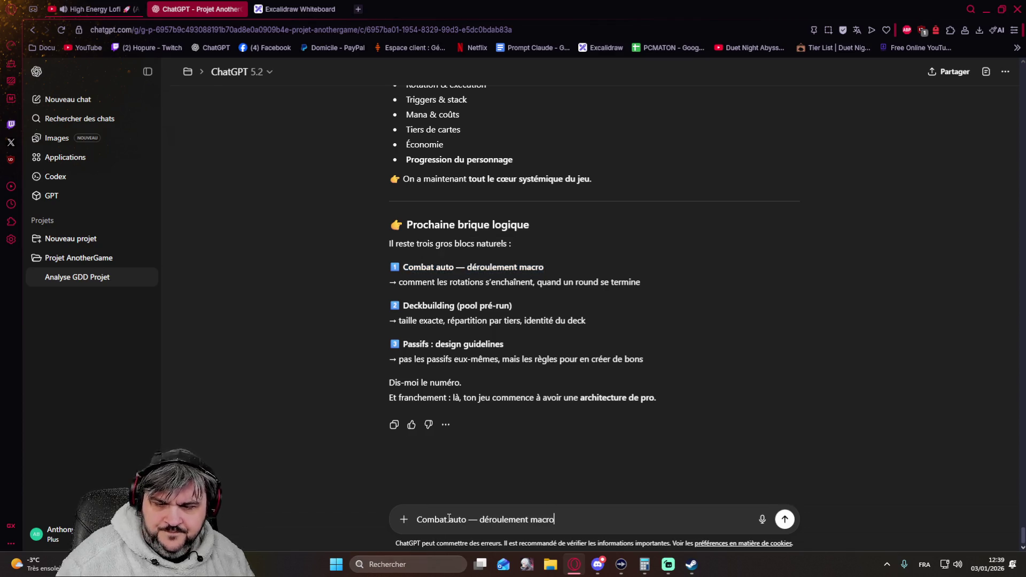
pyautogui.press('Return')
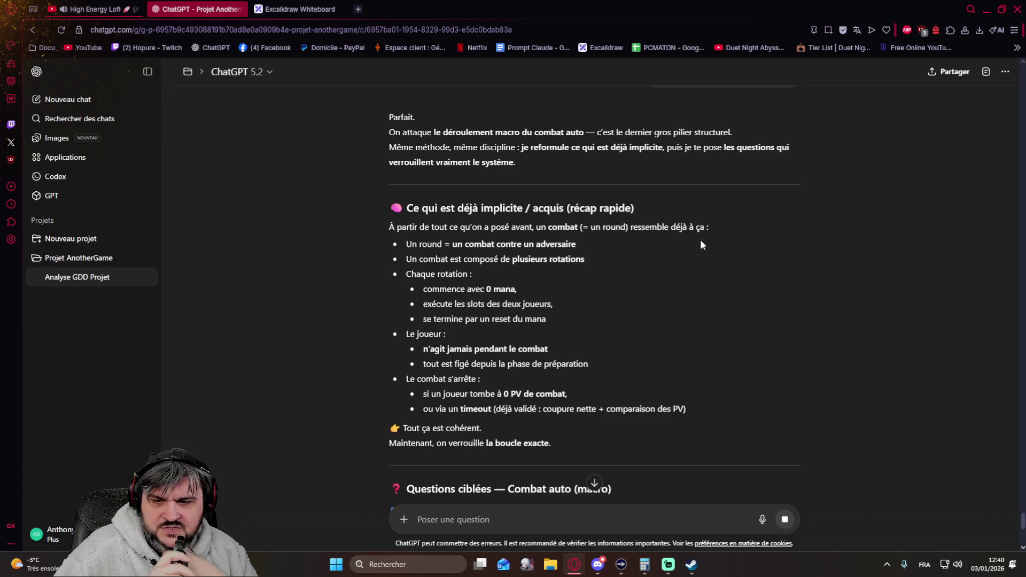
pyautogui.scroll(-2, 734, 72)
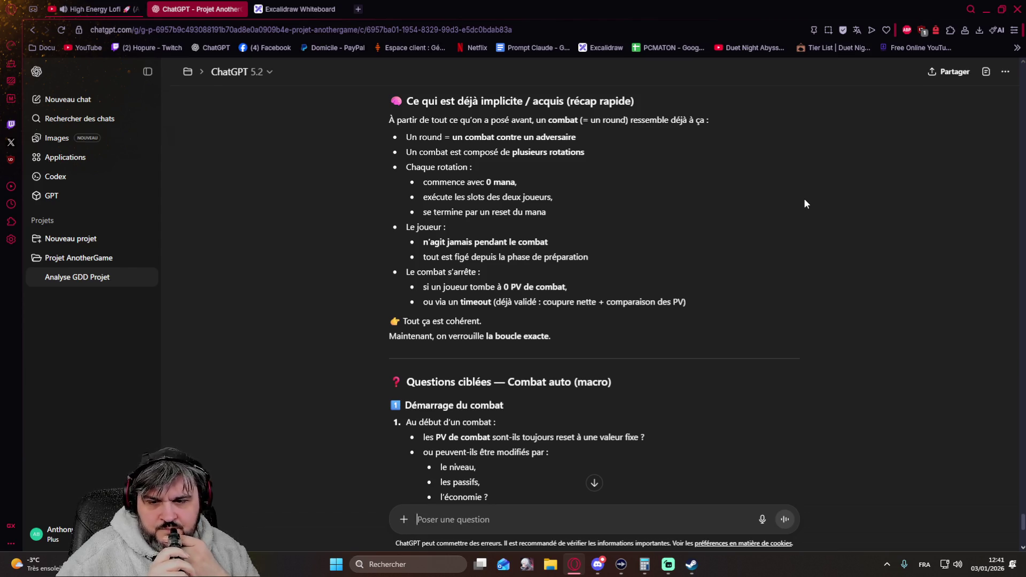
pyautogui.scroll(-2, 804, 202)
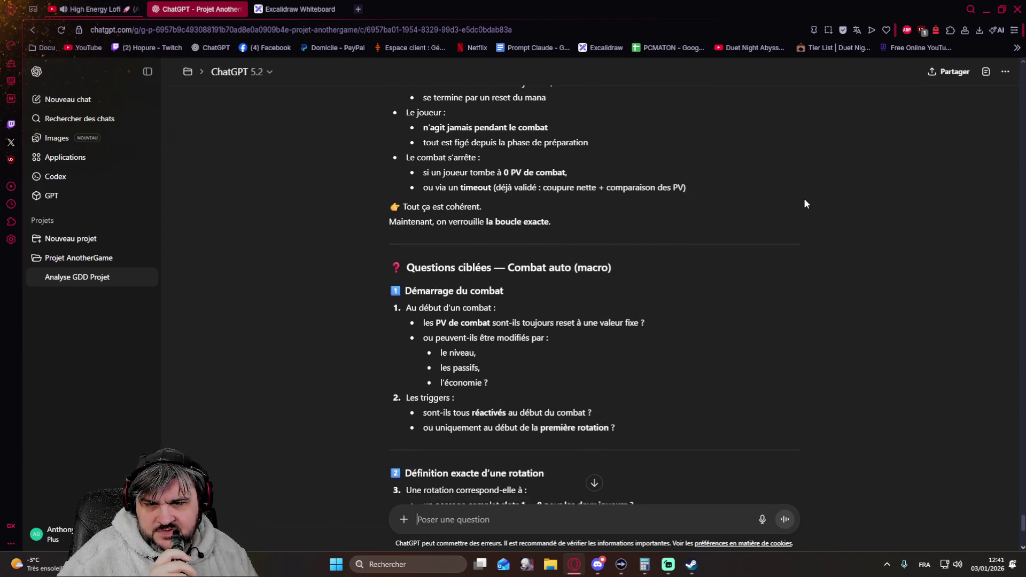
pyautogui.scroll(-2, 806, 204)
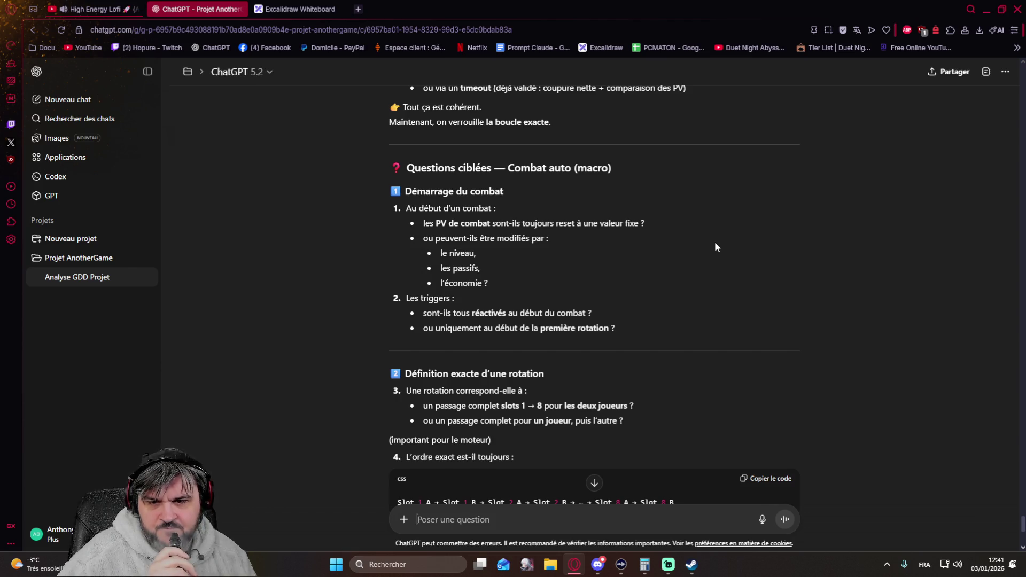
pyautogui.scroll(1, 717, 247)
pyautogui.scroll(-1, 716, 247)
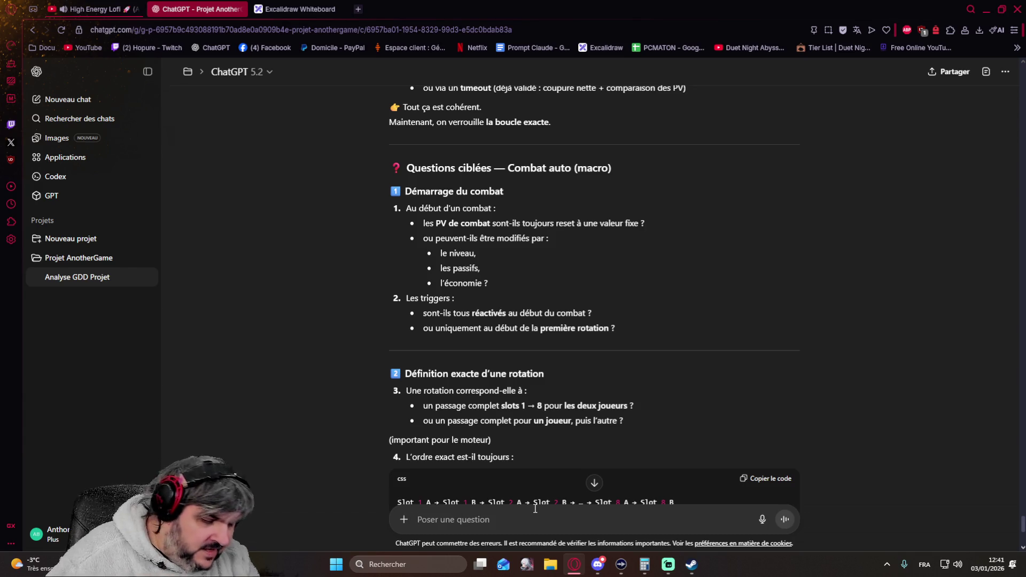
pyautogui.write('1')
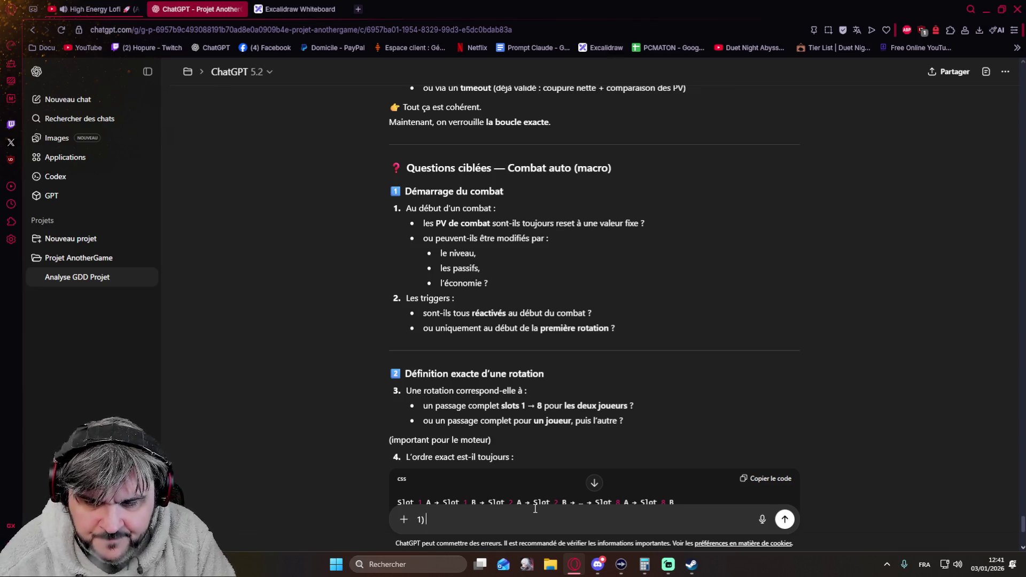
pyautogui.write(') Déjà ')
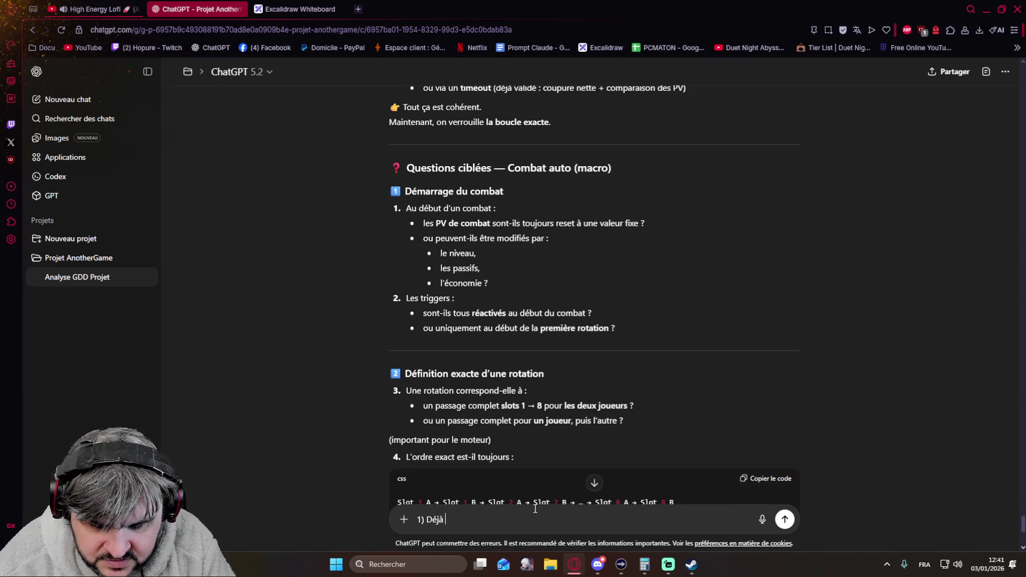
pyautogui.write("rappelons qu'il y a 2 ba")
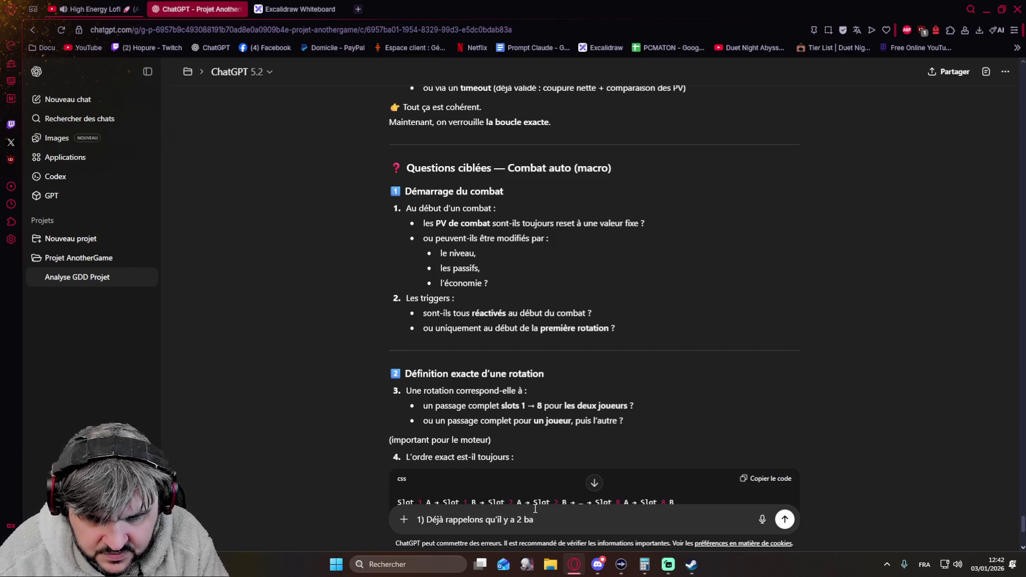
# Write that an eliminated player's cards return to the common pool, he leaves, then introduce character HP
pyautogui.press('BackSpace')
pyautogui.press('BackSpace')
pyautogui.write('types de PV')
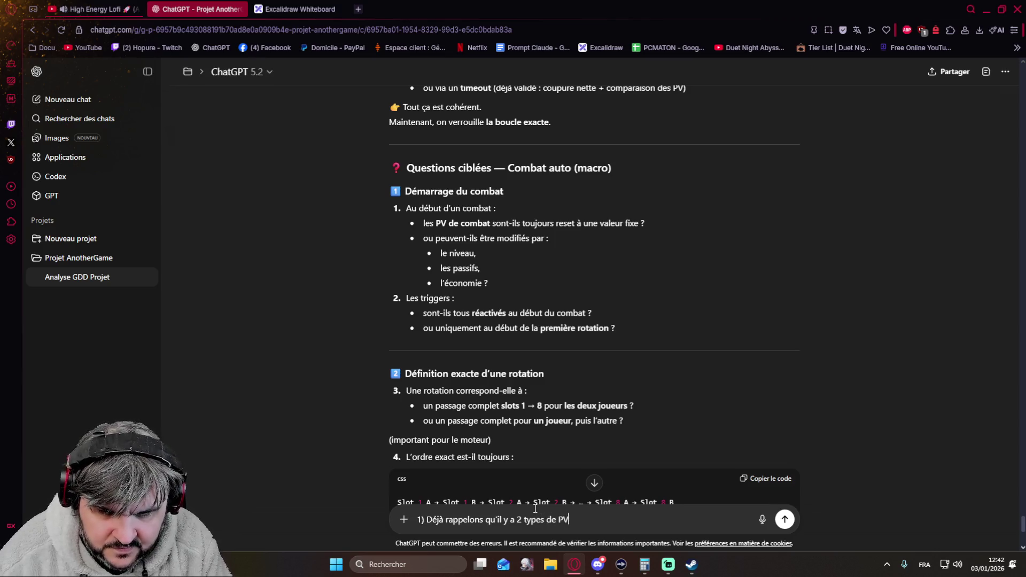
pyautogui.write(', les PV de joueur')
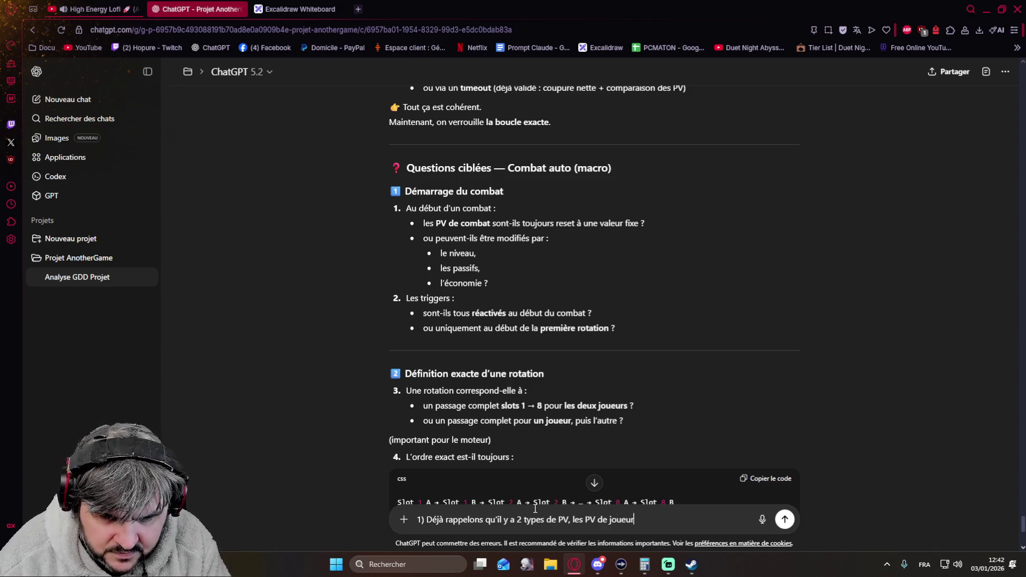
pyautogui.press('BackSpace')
pyautogui.press('BackSpace')
pyautogui.press('BackSpace')
pyautogui.press('BackSpace')
pyautogui.press('BackSpace')
pyautogui.press('BackSpace')
pyautogui.write('joueur (')
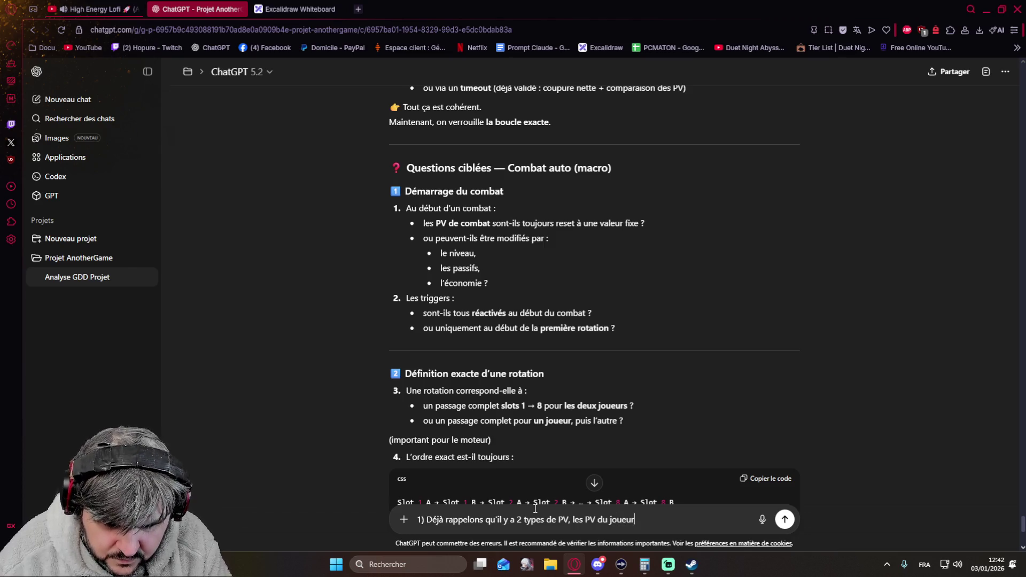
pyautogui.write('à 0 ')
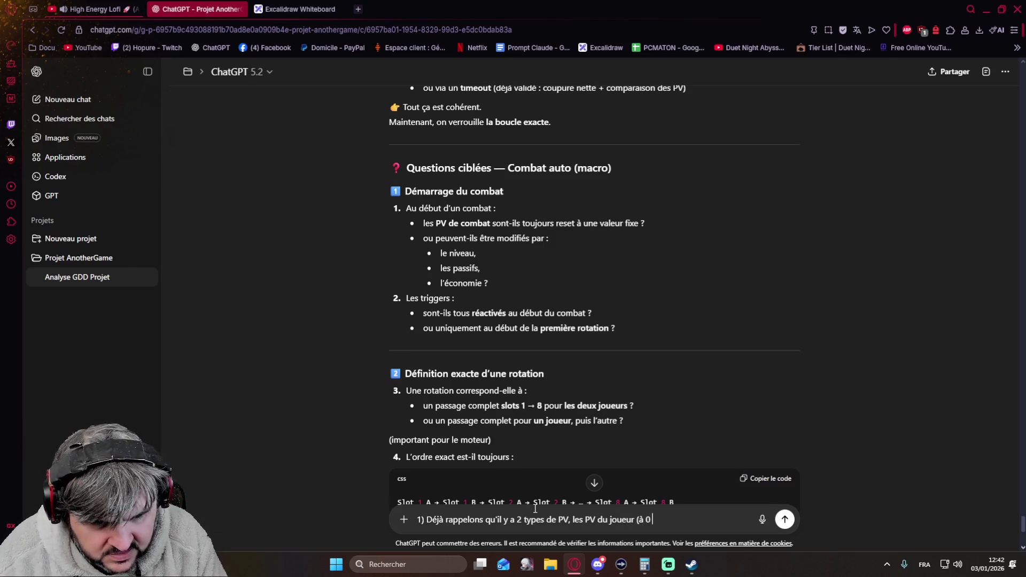
pyautogui.write('PV le joueur a perdu la p')
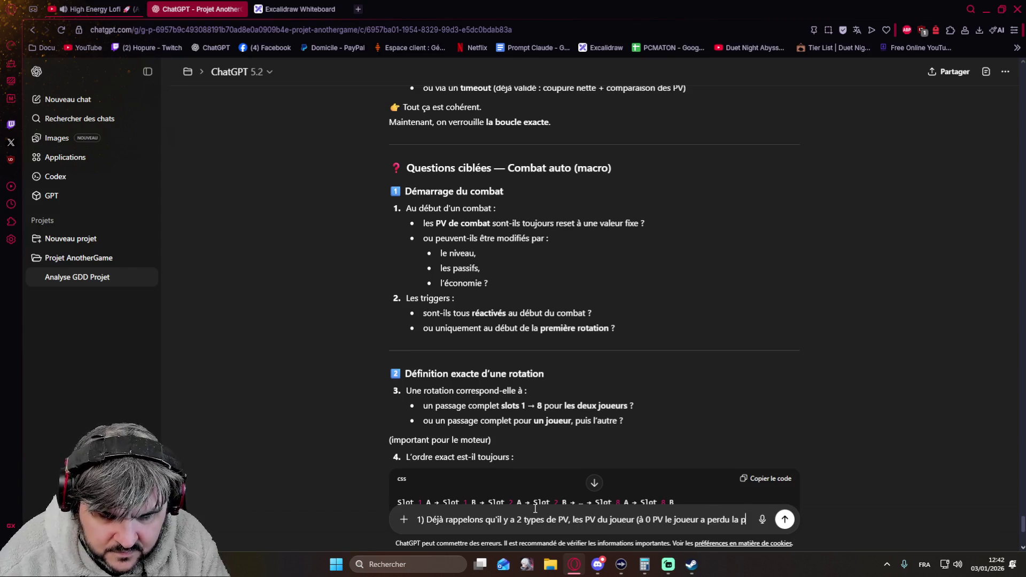
pyautogui.write("artie c'est game over pour lui")
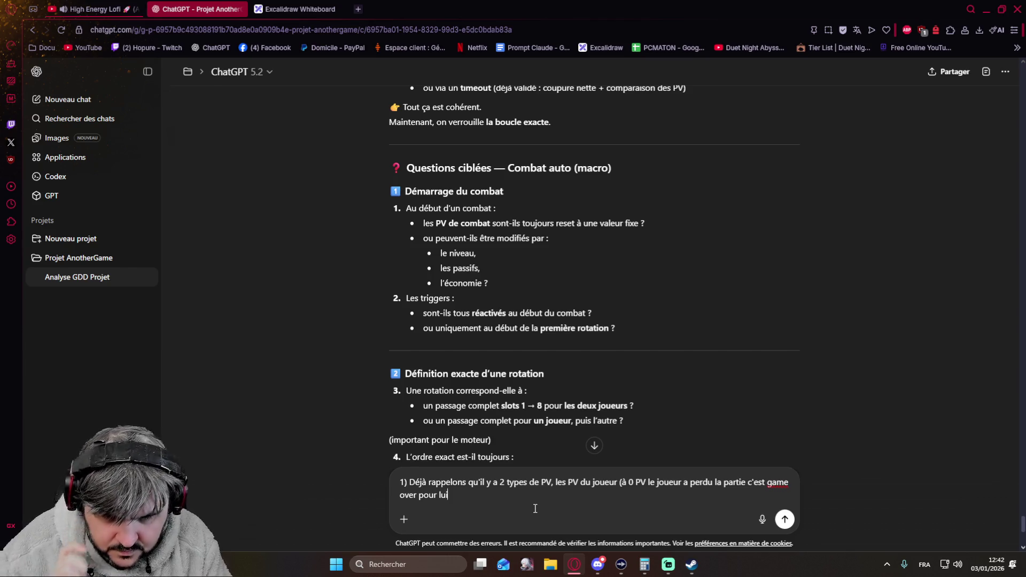
pyautogui.write(', son')
pyautogui.press('BackSpace')
pyautogui.press('BackSpace')
pyautogui.press('BackSpace')
pyautogui.press('BackSpace')
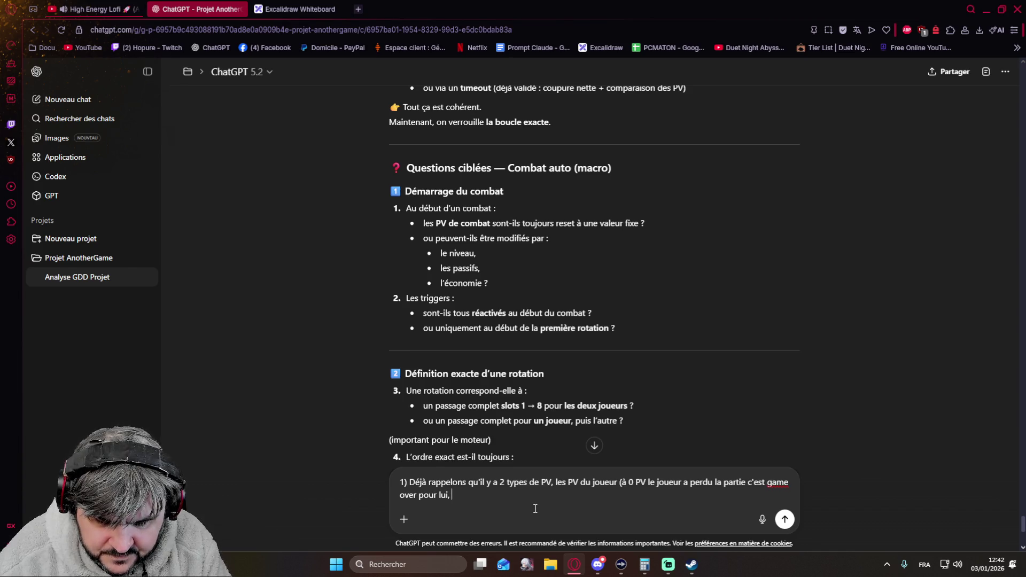
pyautogui.write('ses cartes sont remis dans le pool commun')
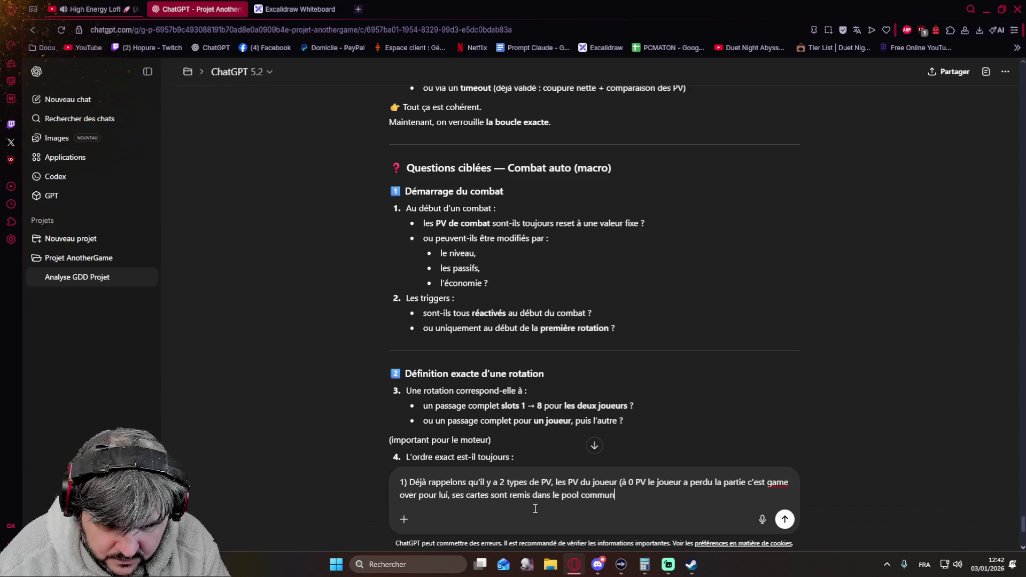
pyautogui.write(' e')
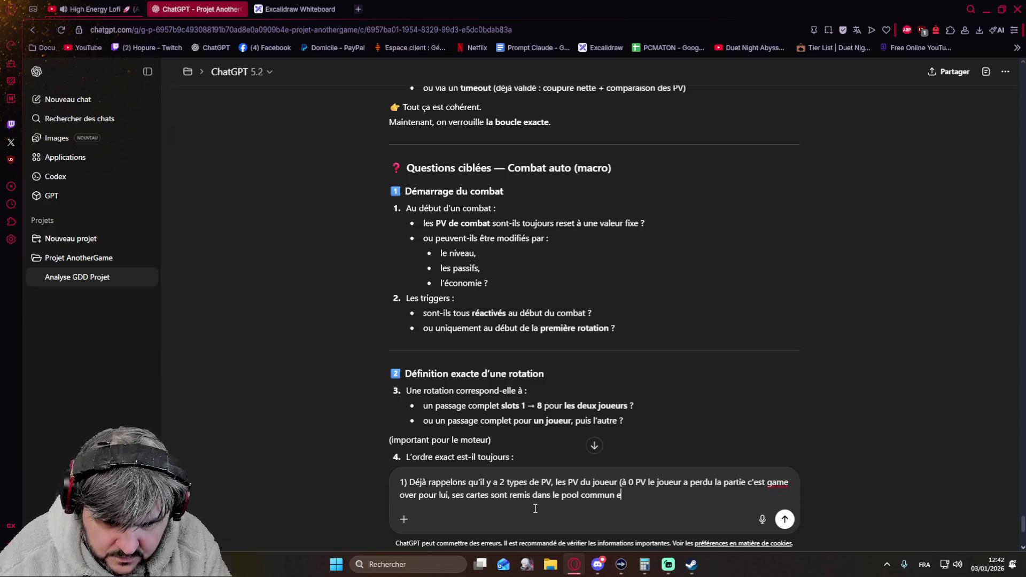
pyautogui.write('t il')
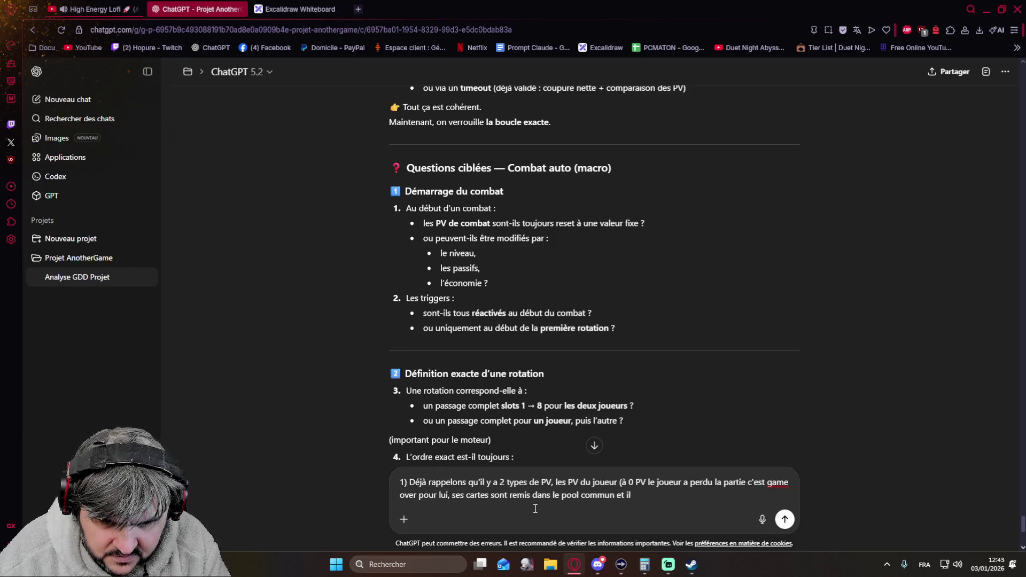
pyautogui.write(' est retiré de la game')
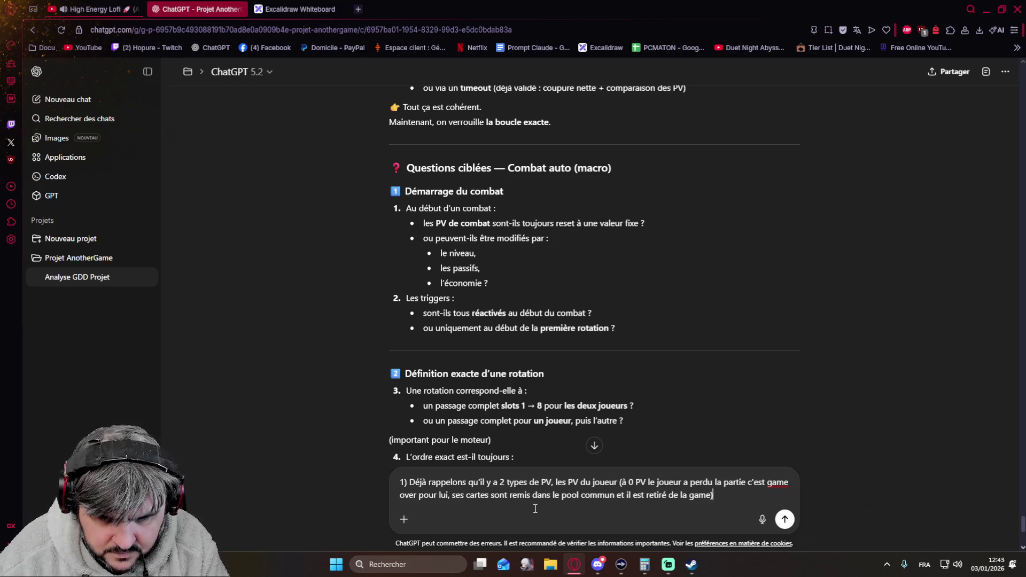
pyautogui.write(') et les PV du personnage')
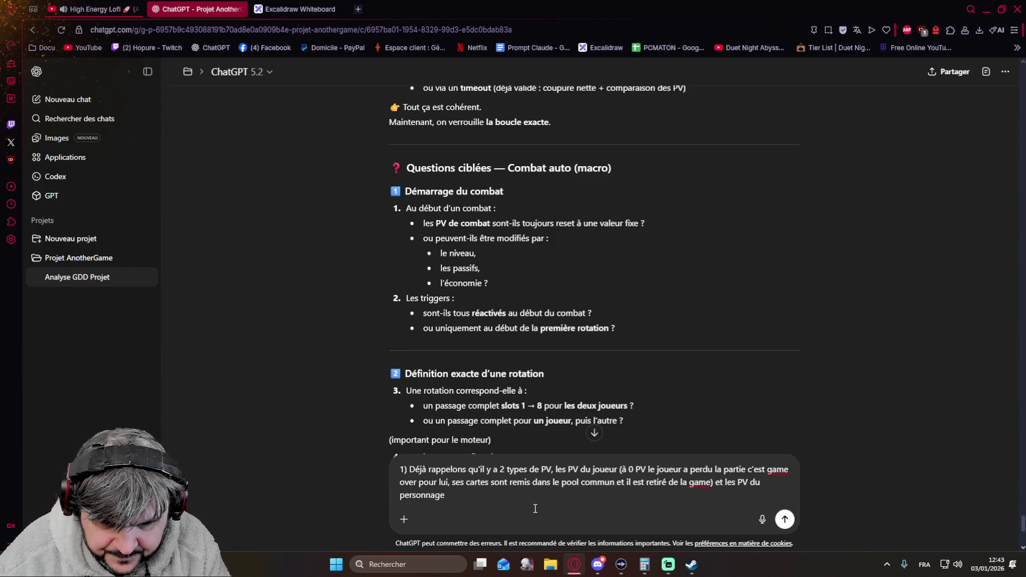
pyautogui.write(' qui eux sont utilisé ')
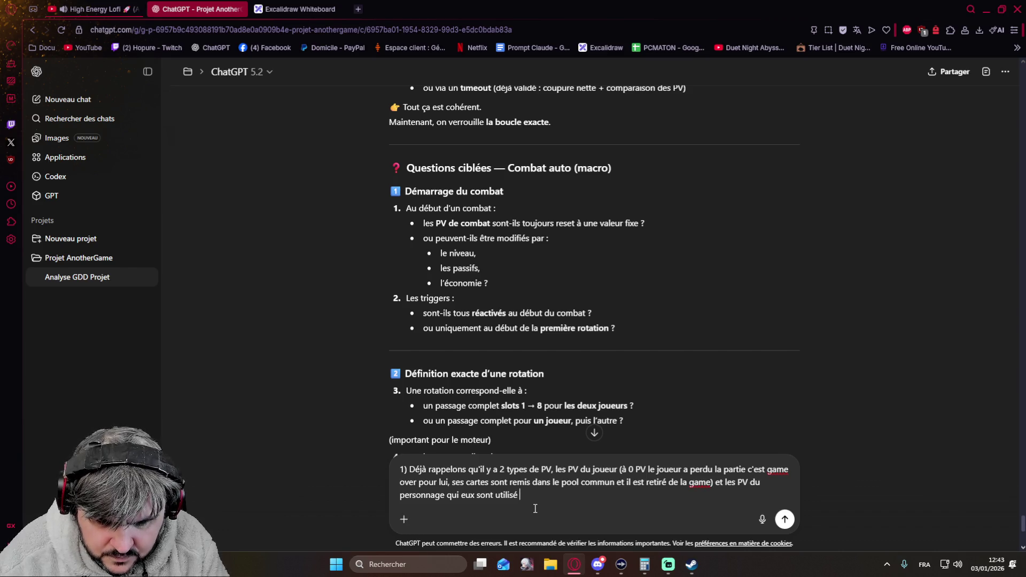
pyautogui.write('pendant le combat.')
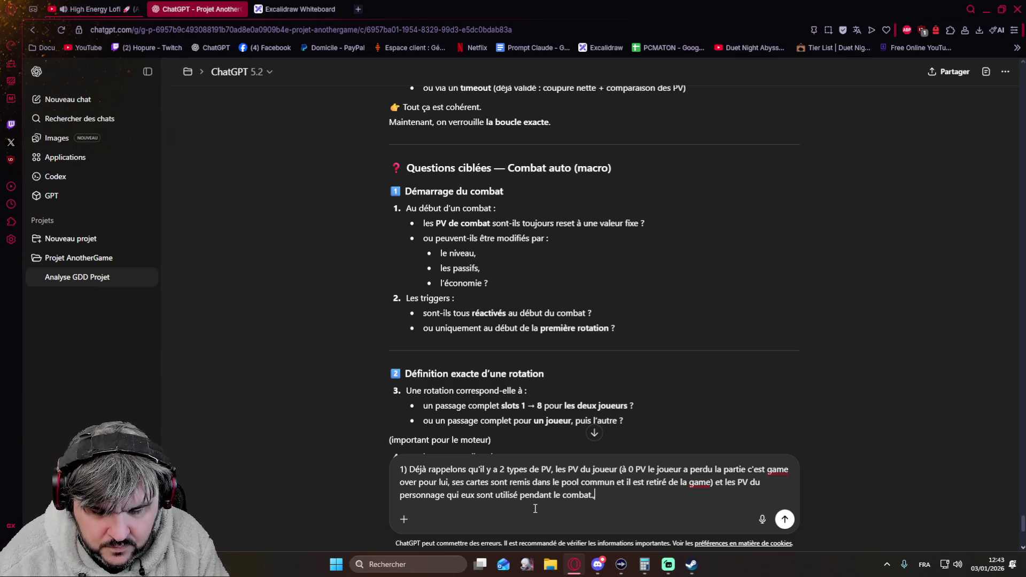
pyautogui.write(' il commen,c')
# Add that combats start at full HP, end at the first player at 0, and level/cards/passives raise HP
pyautogui.press('BackSpace')
pyautogui.press('BackSpace')
pyautogui.press('BackSpace')
pyautogui.write('les combat commencent to')
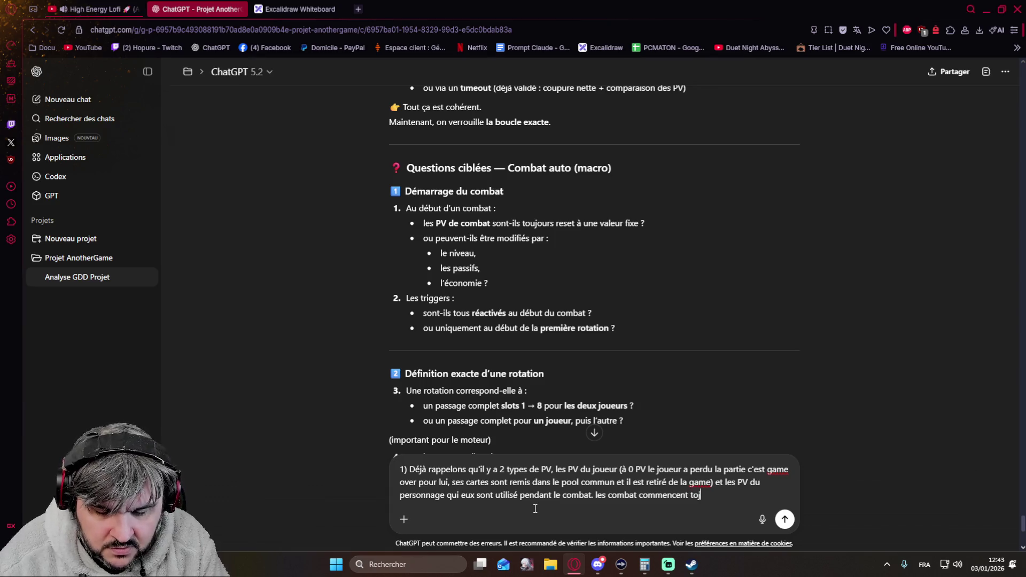
pyautogui.write('ours t vue et se termine au premieroueur à 0')
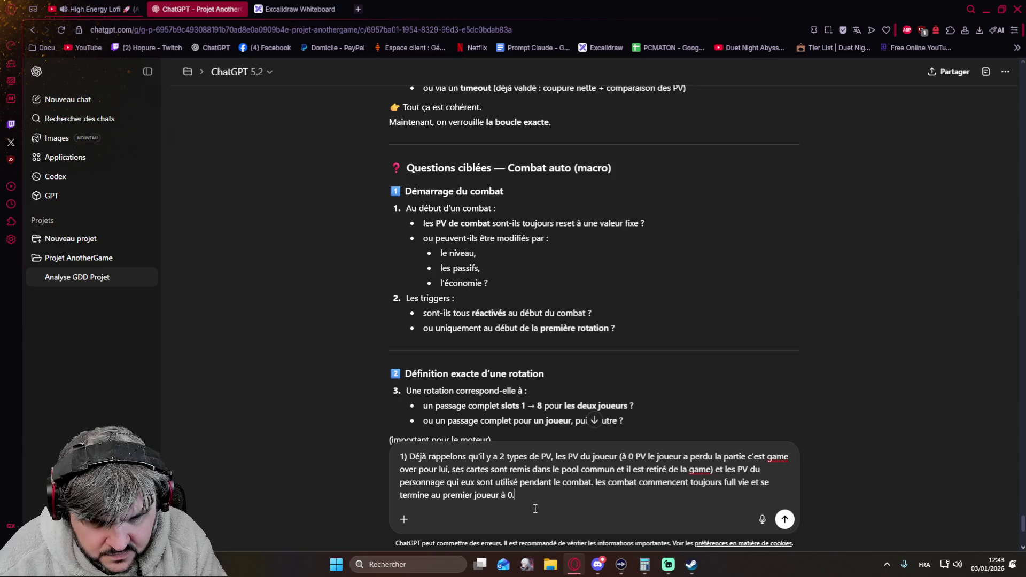
pyautogui.write('. ')
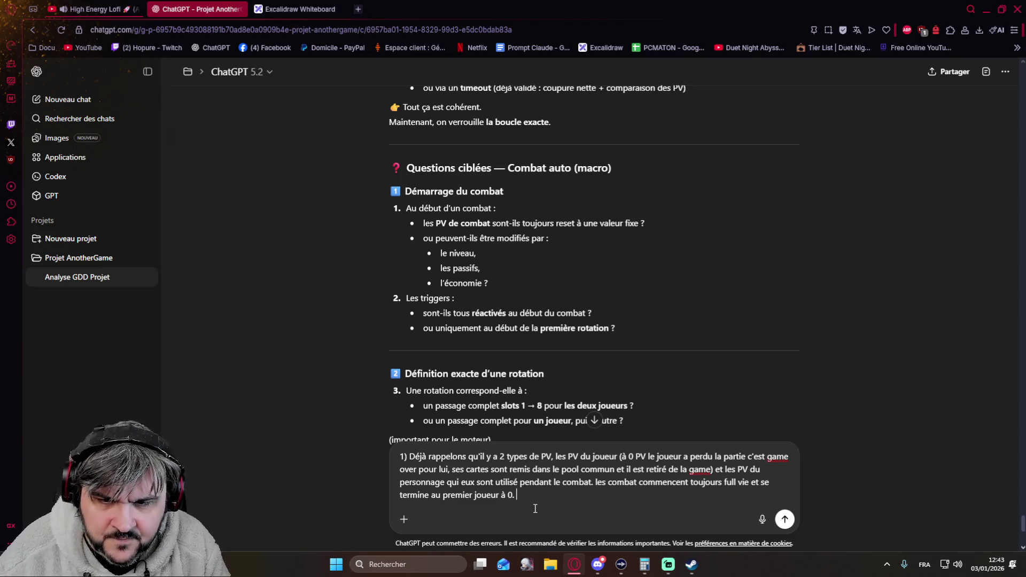
pyautogui.write('Les PV')
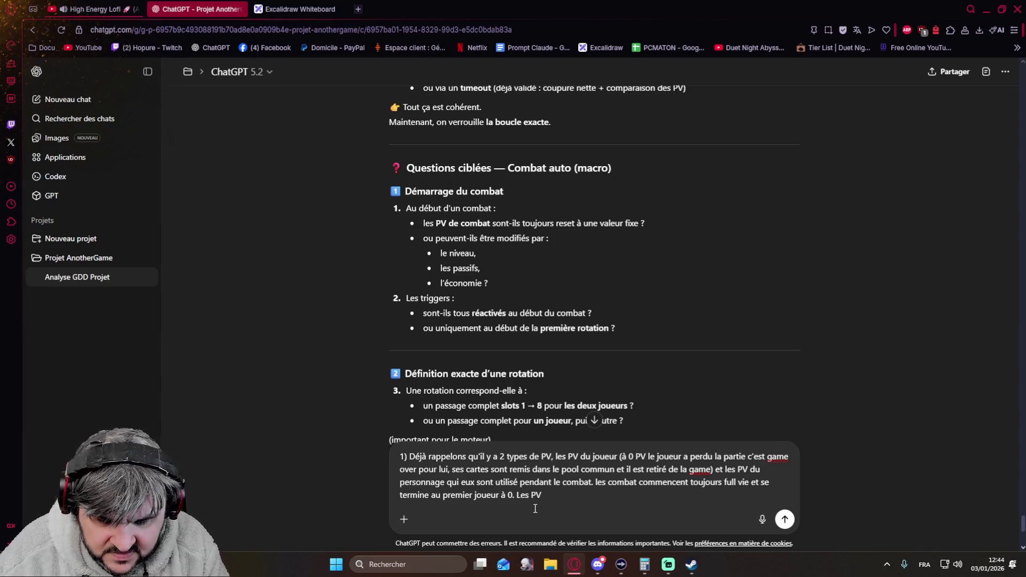
pyautogui.write('sont augmenté passivement par la montée ')
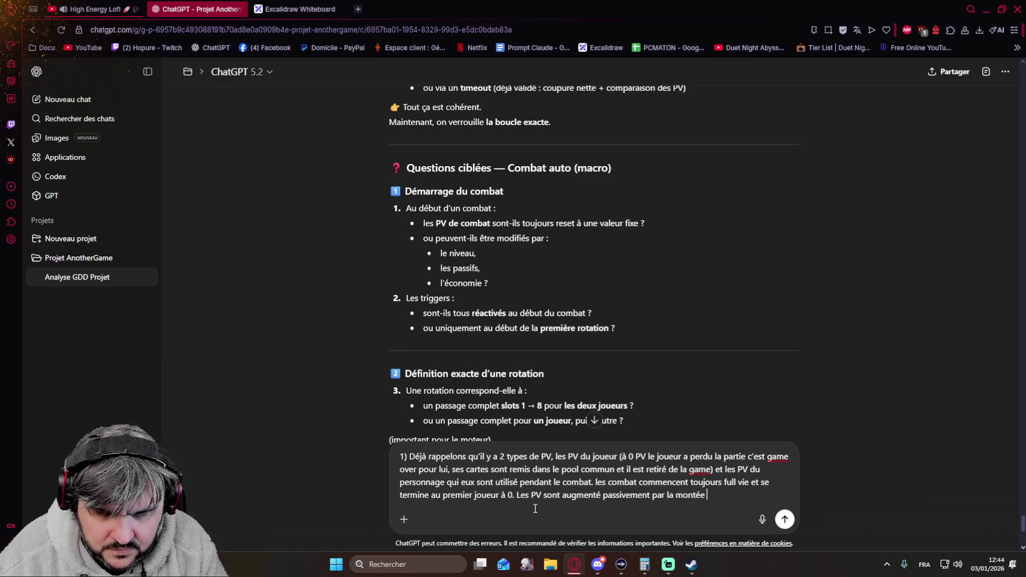
pyautogui.write('en, ')
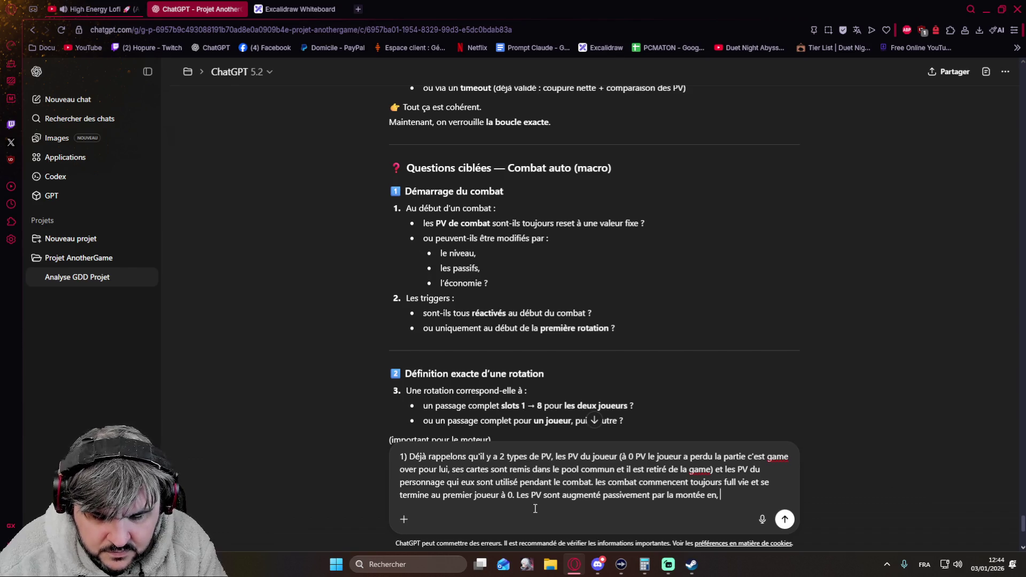
pyautogui.press('BackSpace')
pyautogui.press('BackSpace')
pyautogui.write(' niveau du personnage')
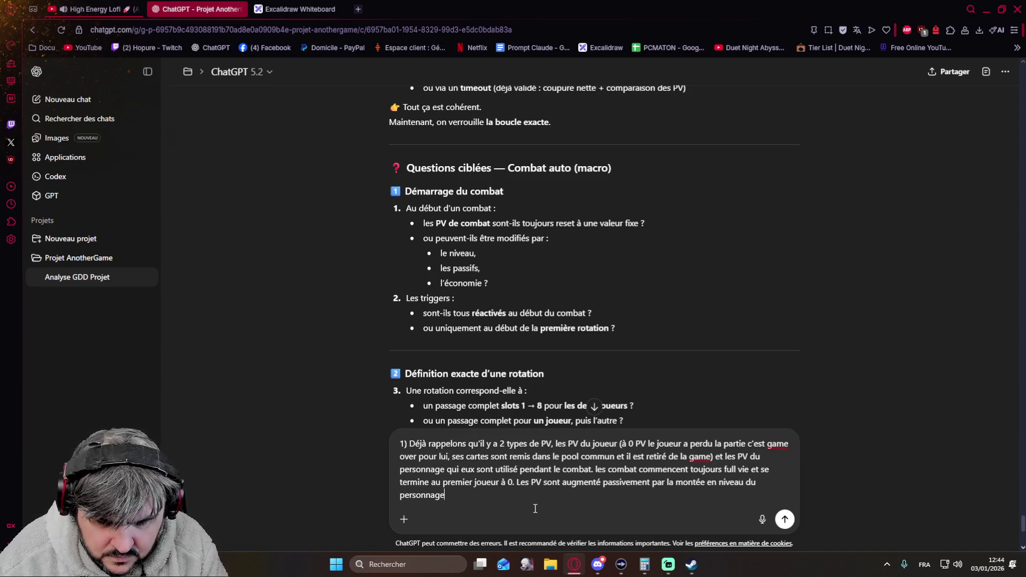
pyautogui.write('des effets')
pyautogui.write(' de cartes')
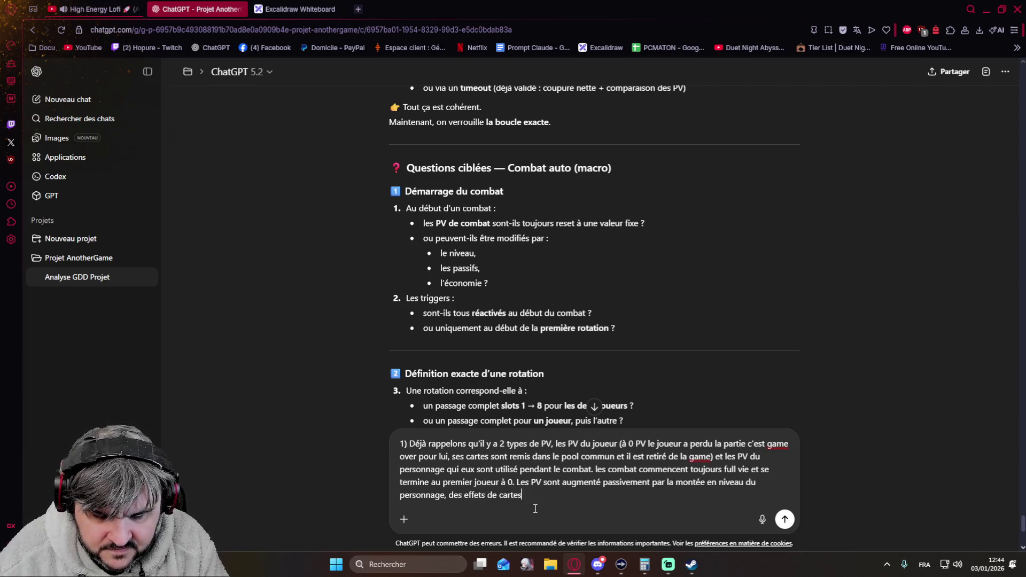
pyautogui.write(', des passif')
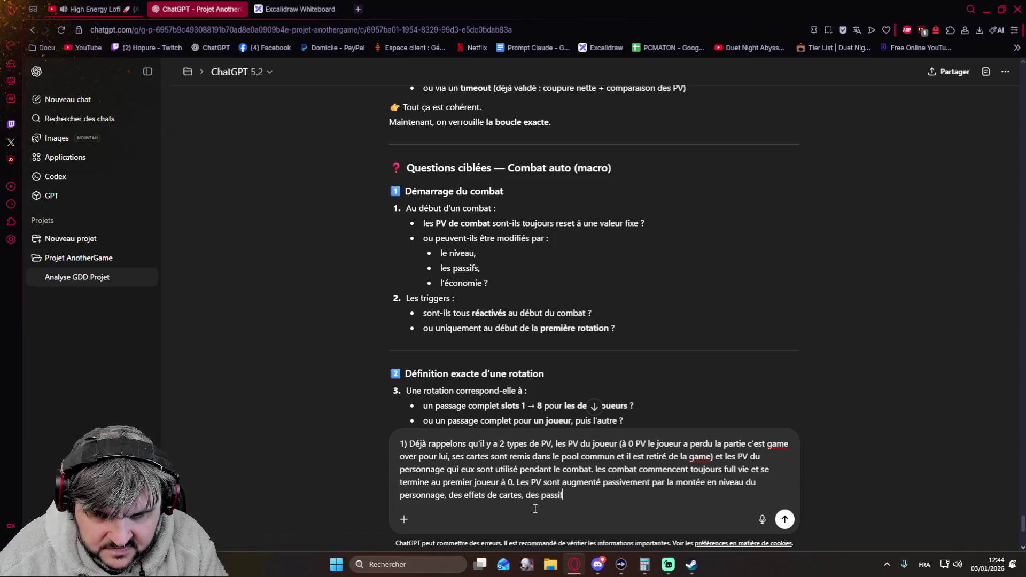
pyautogui.write(' du joueur')
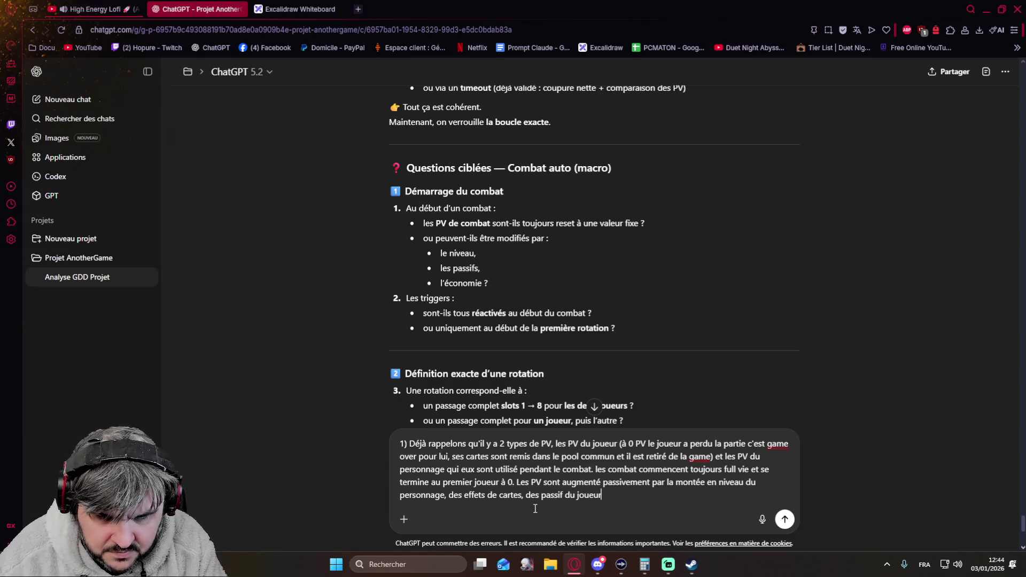
# Finish point 1: all triggers fire at combat start, which is the start of the first rotation
pyautogui.press('Left')
pyautogui.press('Left')
pyautogui.press('Left')
pyautogui.write('s')
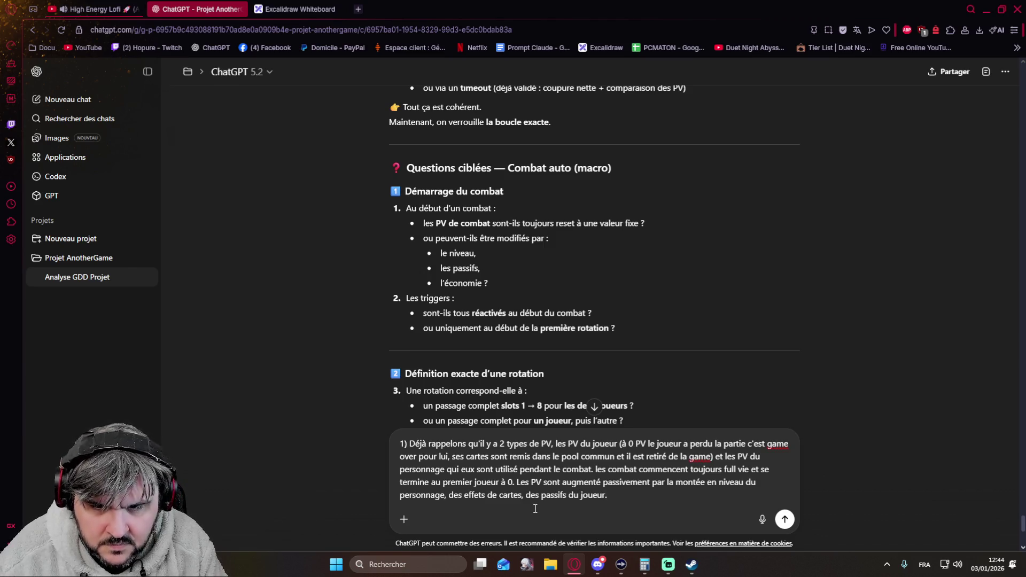
pyautogui.write('es triggers sont tous')
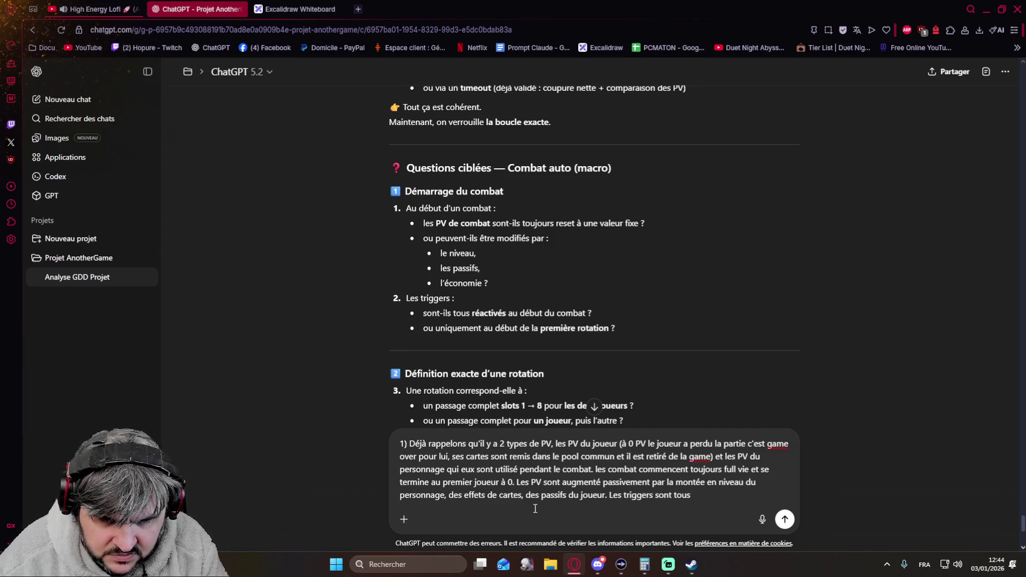
pyautogui.write(' activé en début de combat directement')
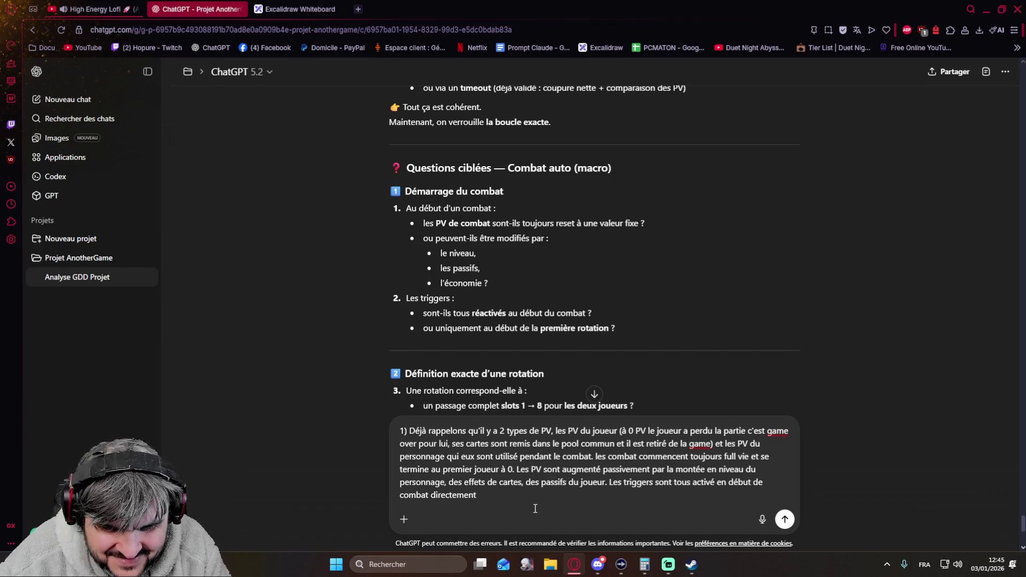
pyautogui.write("(j'ai pas comp")
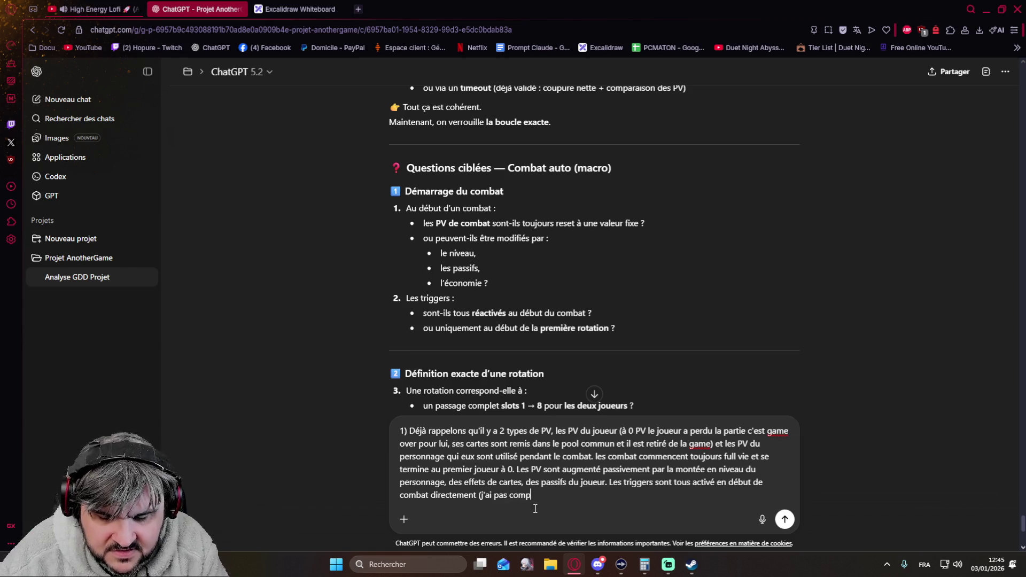
pyautogui.write('ris la question, il doit y avoir u')
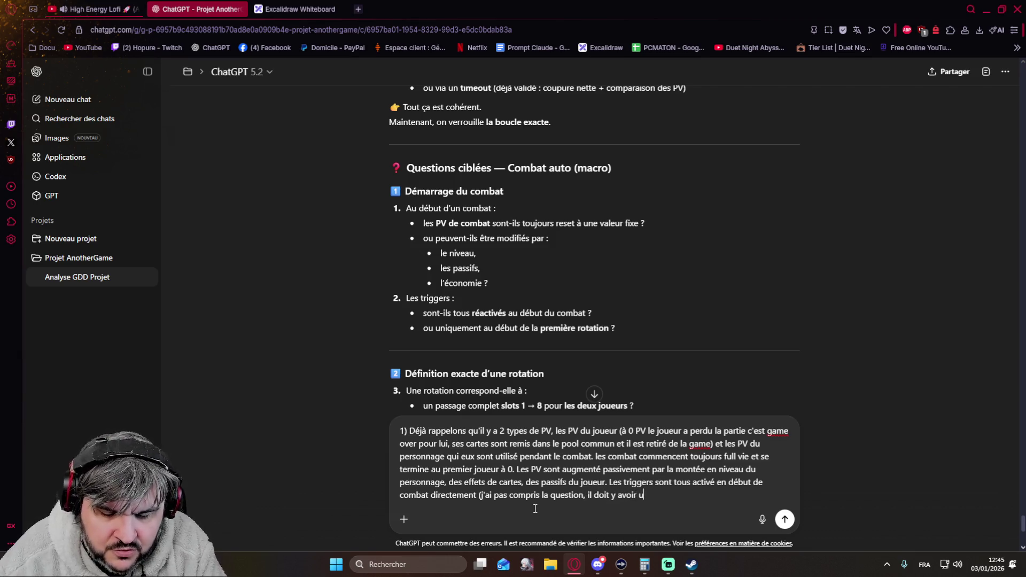
pyautogui.write('ne confusion')
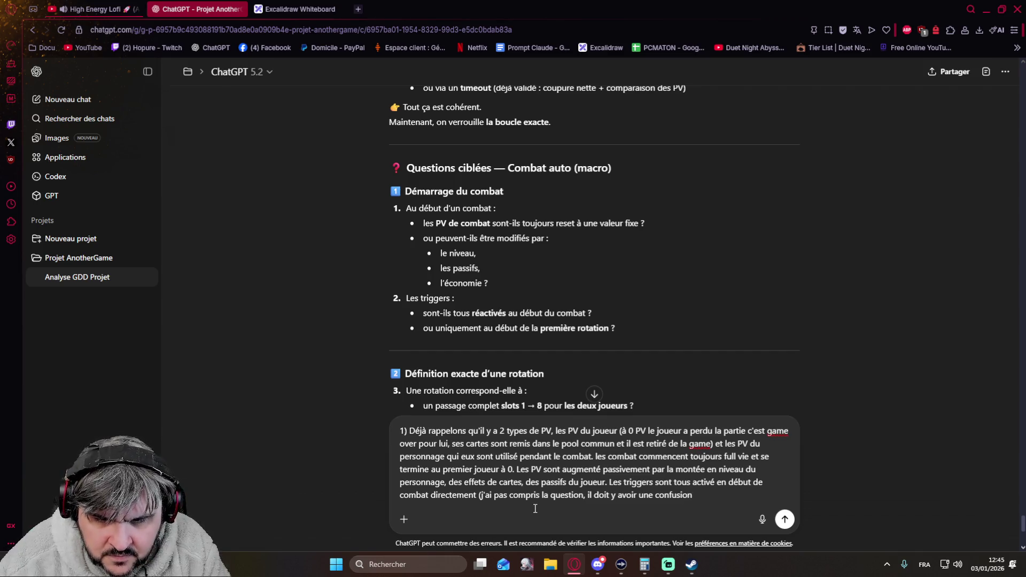
pyautogui.write(', sont i')
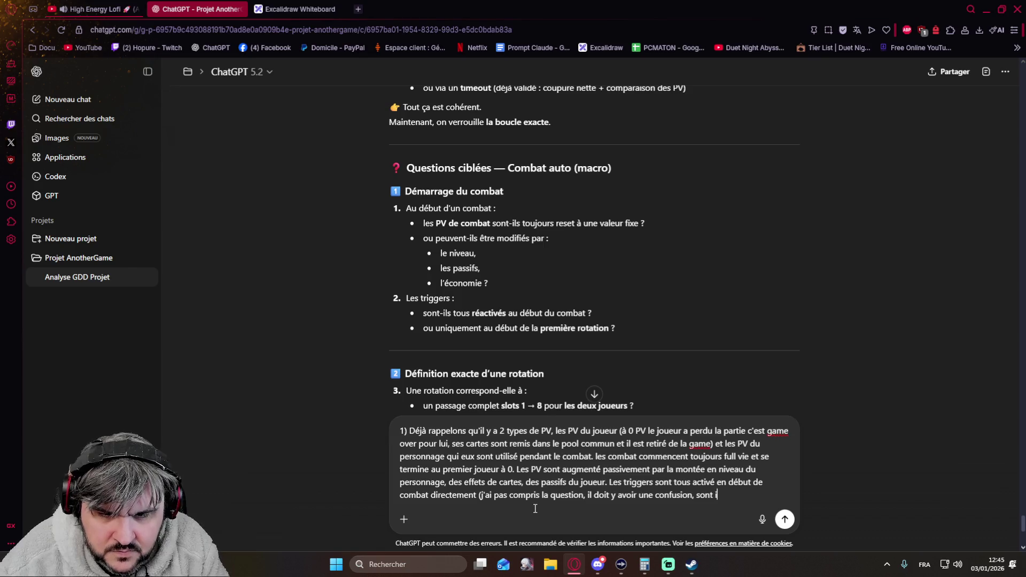
pyautogui.write('ls tous réactivés au')
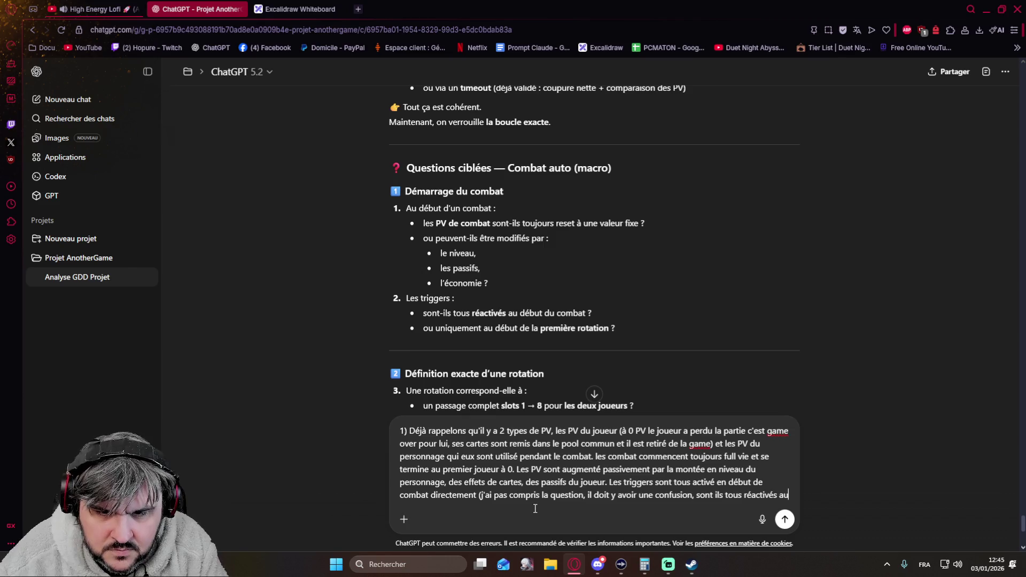
pyautogui.write(' débi')
pyautogui.write('ut du comba')
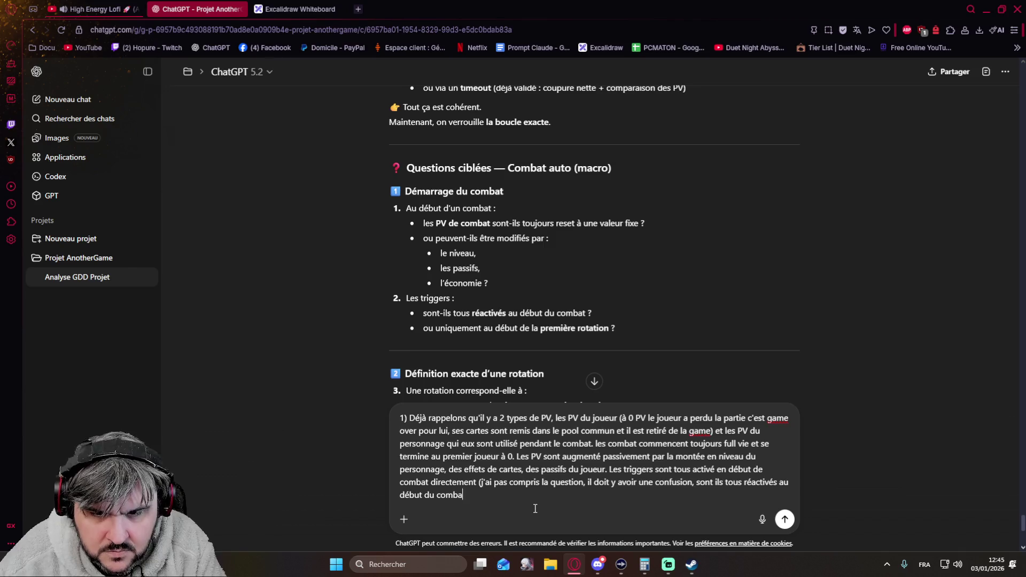
pyautogui.write('t ou uniq')
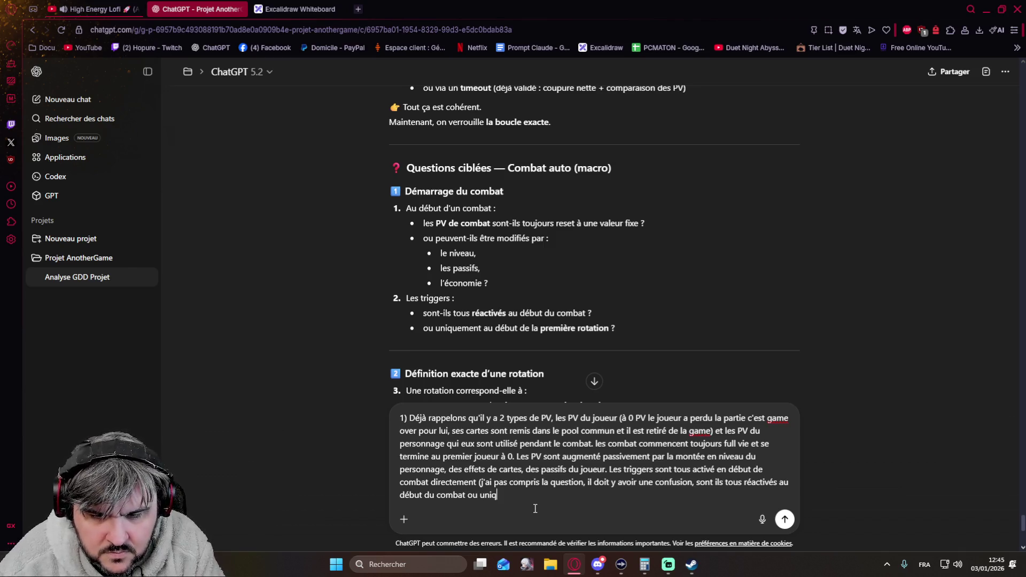
pyautogui.write('uement au début de la première rotat')
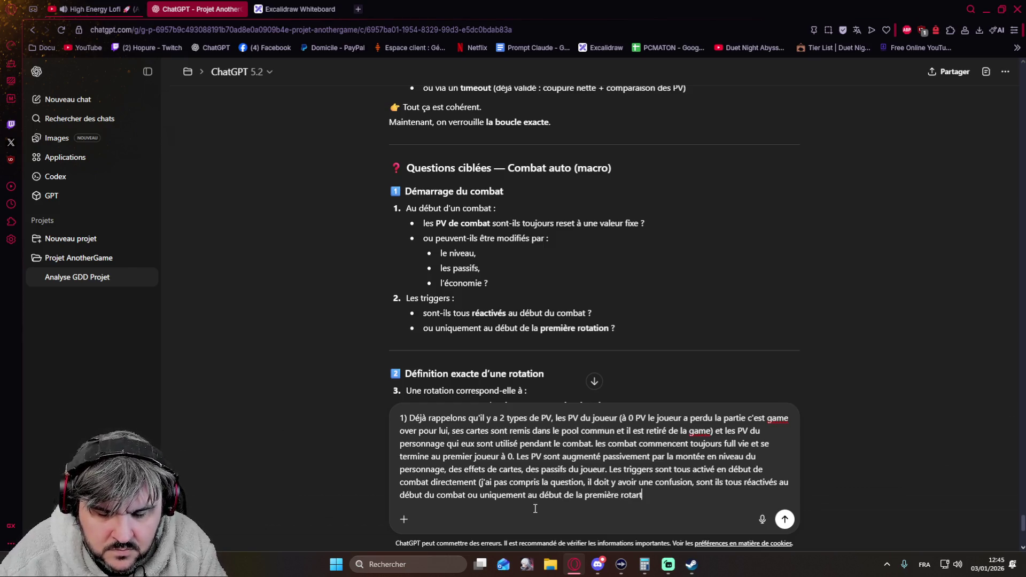
pyautogui.write("tion, pour moi c'est pa")
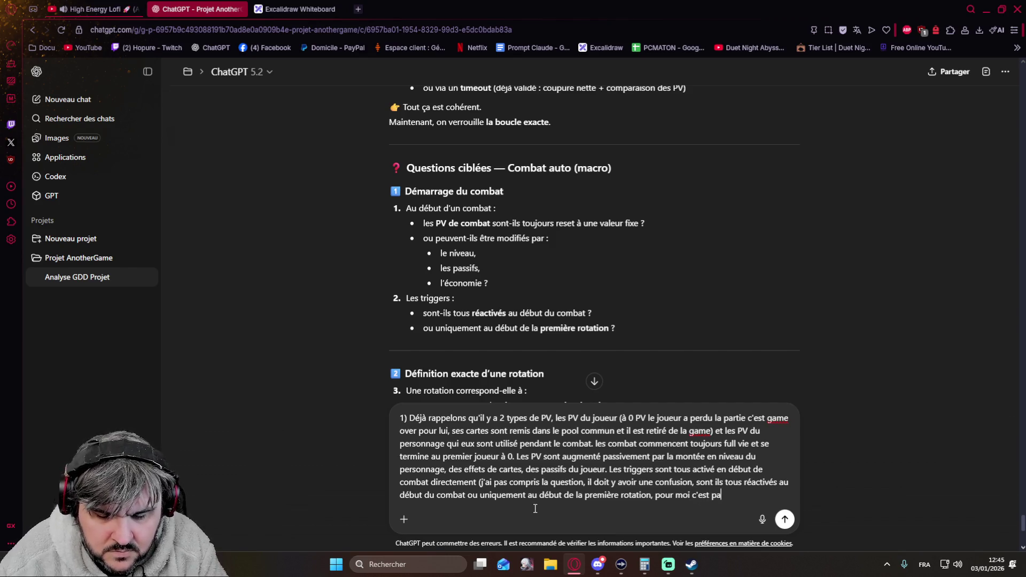
pyautogui.write('rei')
pyautogui.write('l,')
pyautogui.write(' le début du c')
pyautogui.write('ombat')
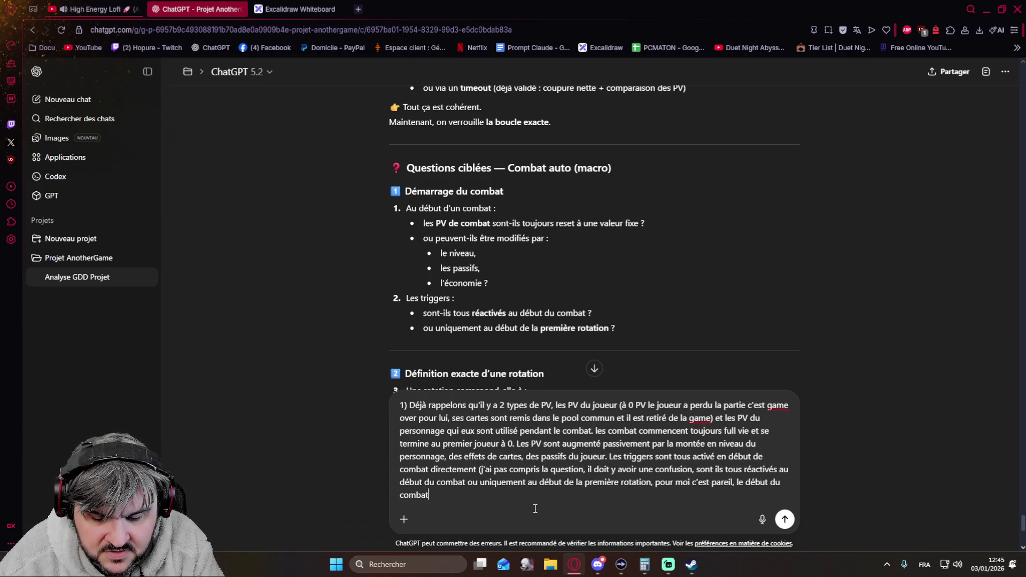
pyautogui.write("C'EST le début de la première rotation")
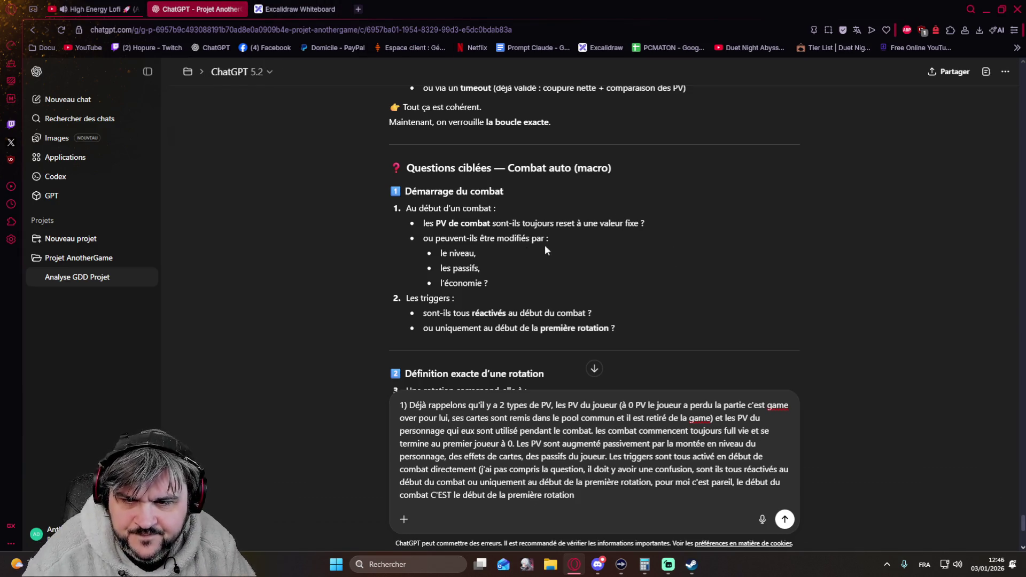
pyautogui.scroll(-1, 368, 243)
pyautogui.scroll(-1, 364, 242)
pyautogui.scroll(-1, 366, 242)
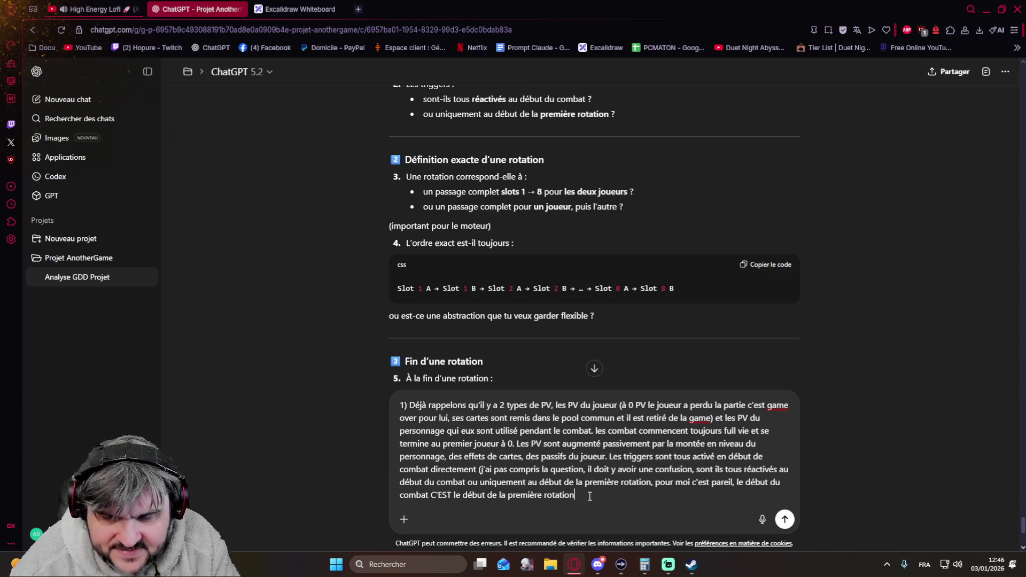
# Add point 2: each character has its own independent rotation, Slot 1 => Slot 8
pyautogui.hotkey('shift', 'Return')
pyautogui.hotkey('shift', 'Return')
pyautogui.write('2)')
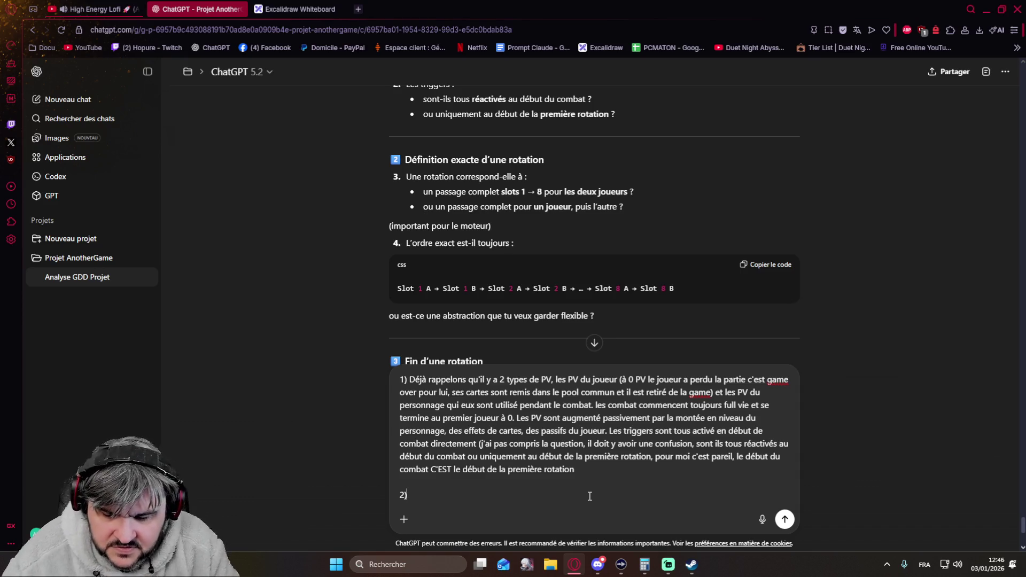
pyautogui.write(' En f')
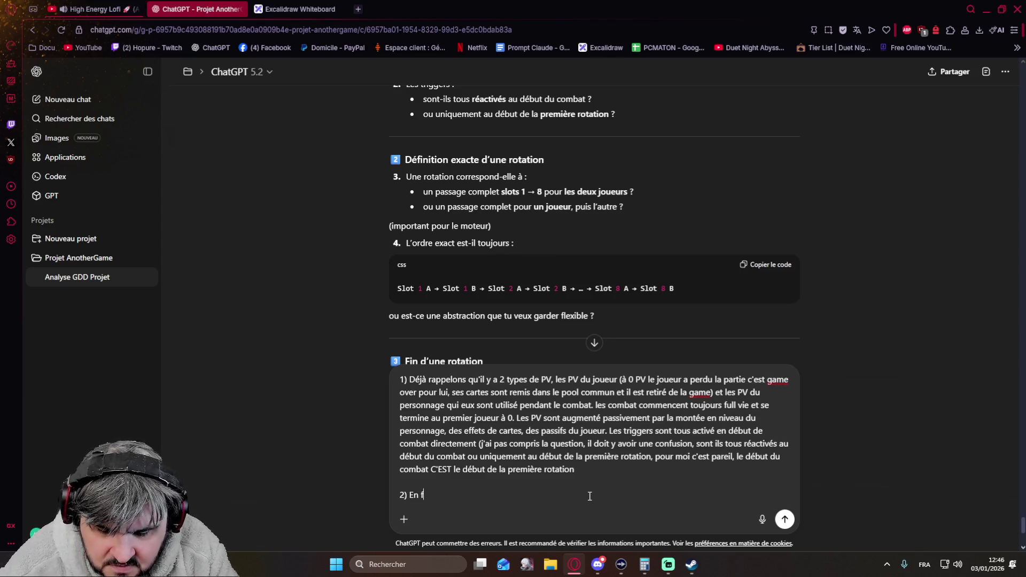
pyautogui.write("ait une rotation c'est")
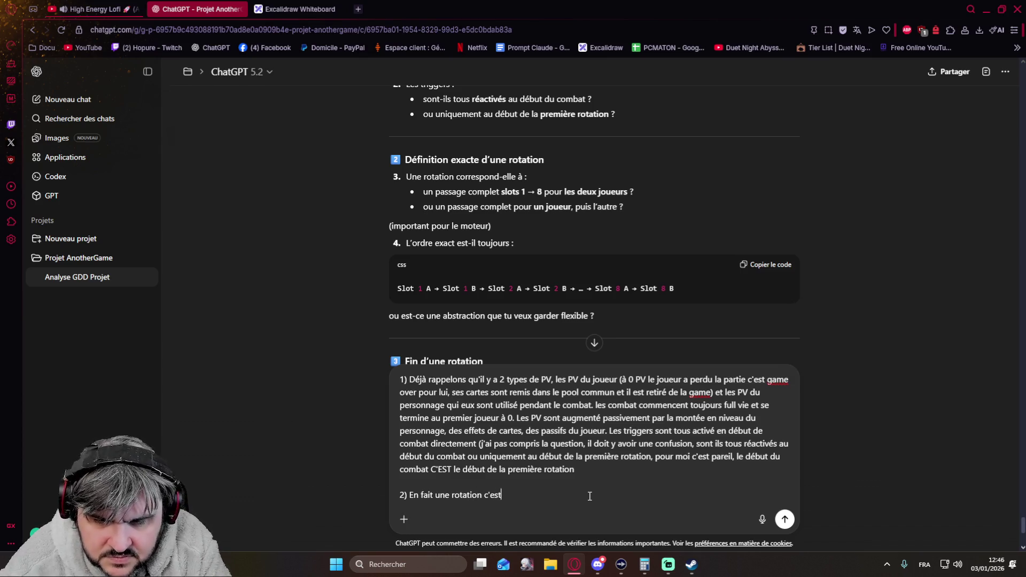
pyautogui.write(' propre ')
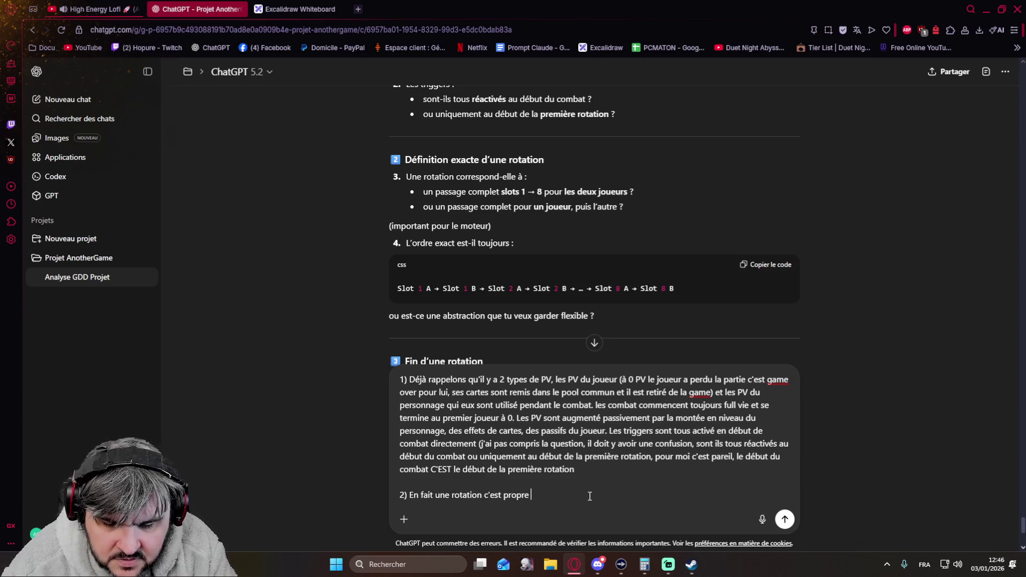
pyautogui.write('à un personnage')
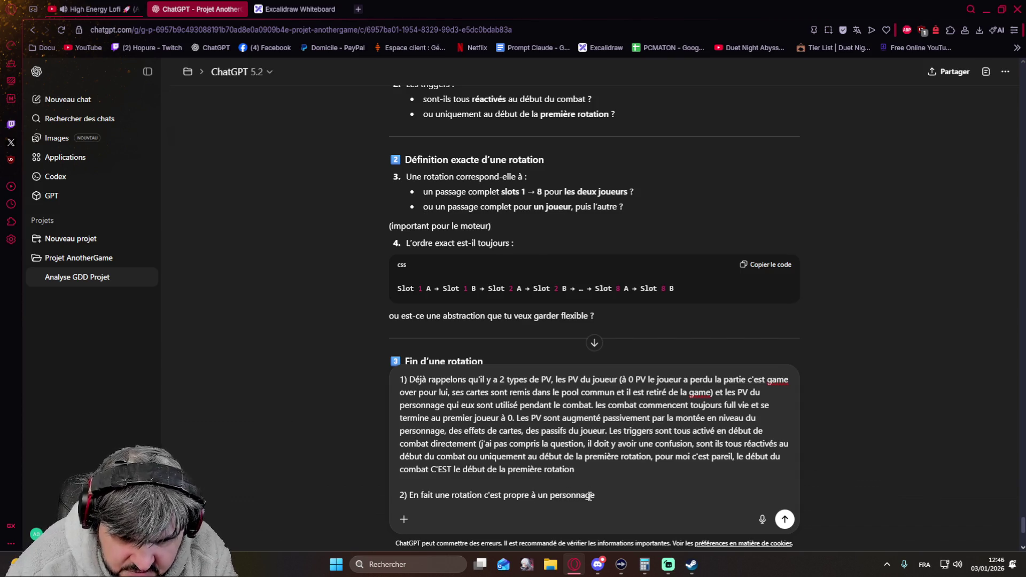
pyautogui.write(', donc')
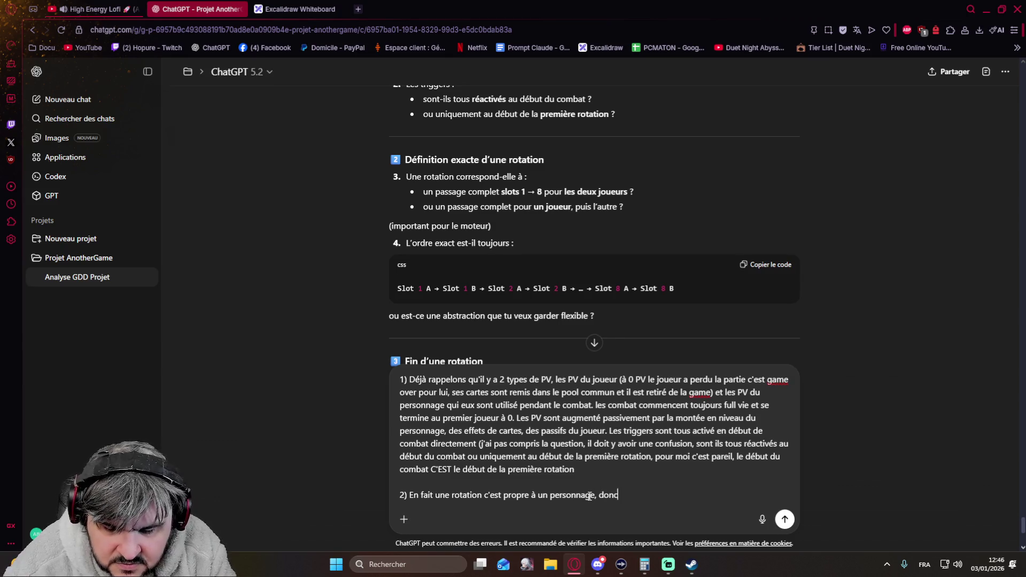
pyautogui.write(' chaque joueur')
pyautogui.write('ropre rotation ')
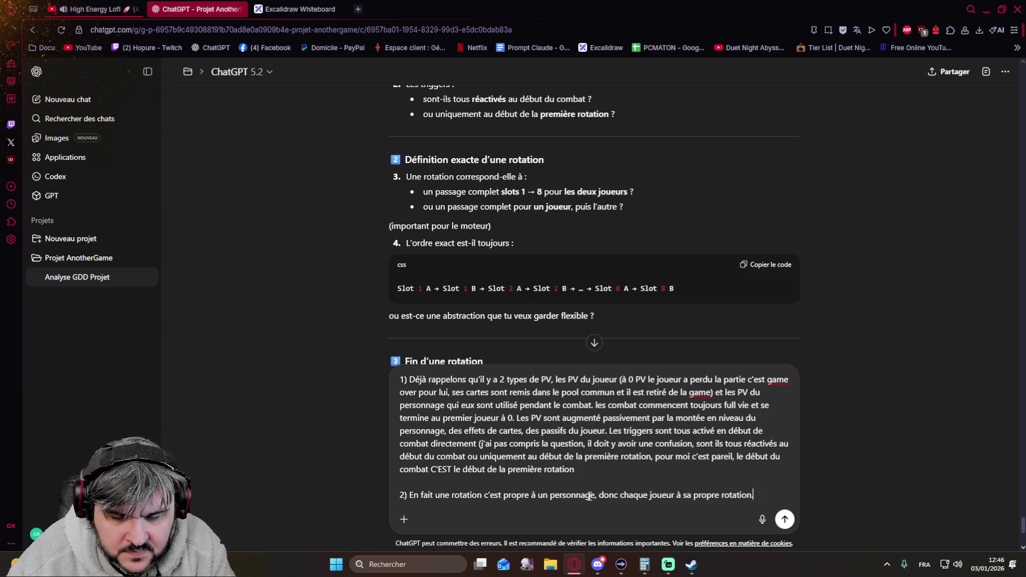
pyautogui.write('unique e')
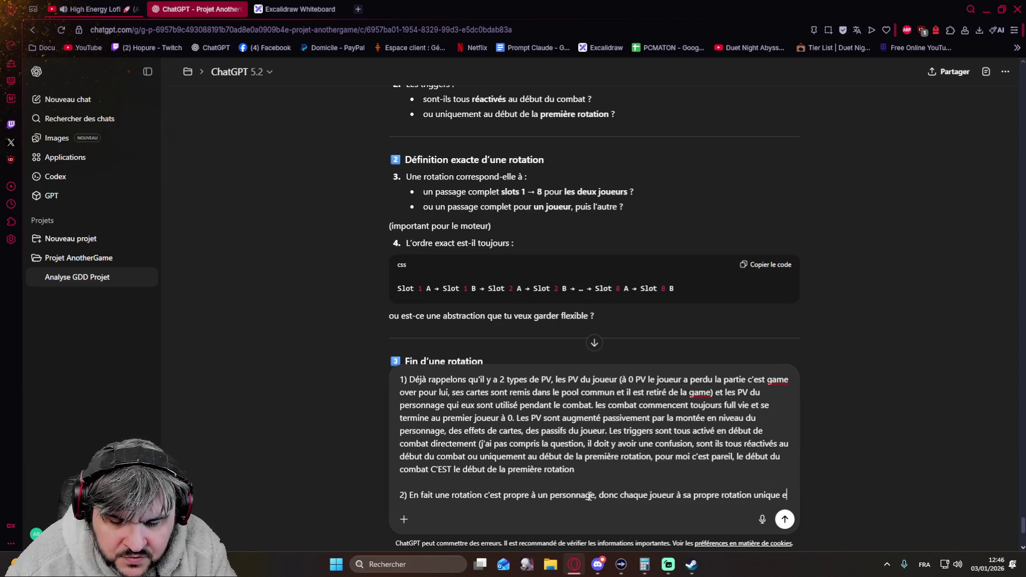
pyautogui.write('t ind')
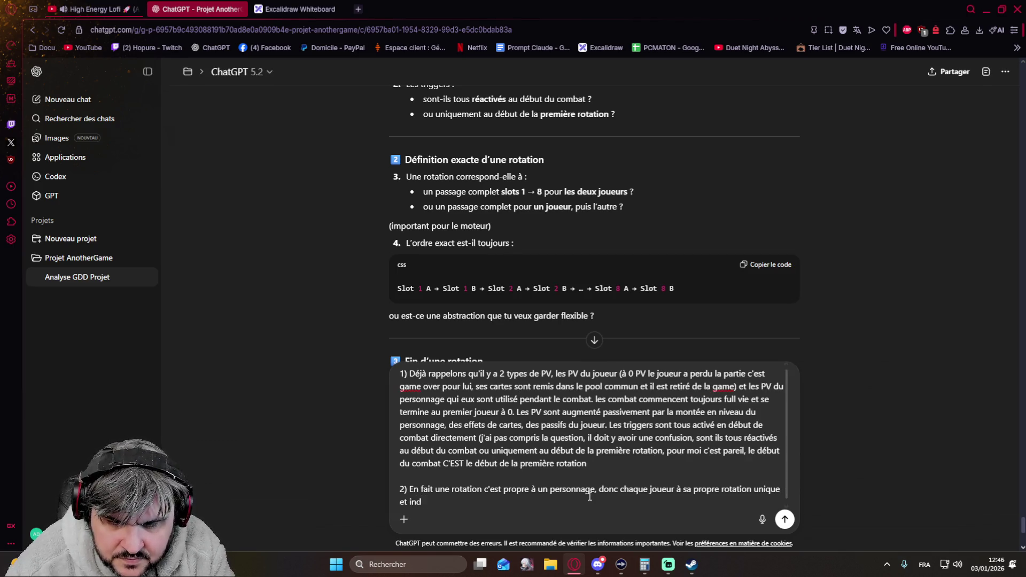
pyautogui.write('épendante.')
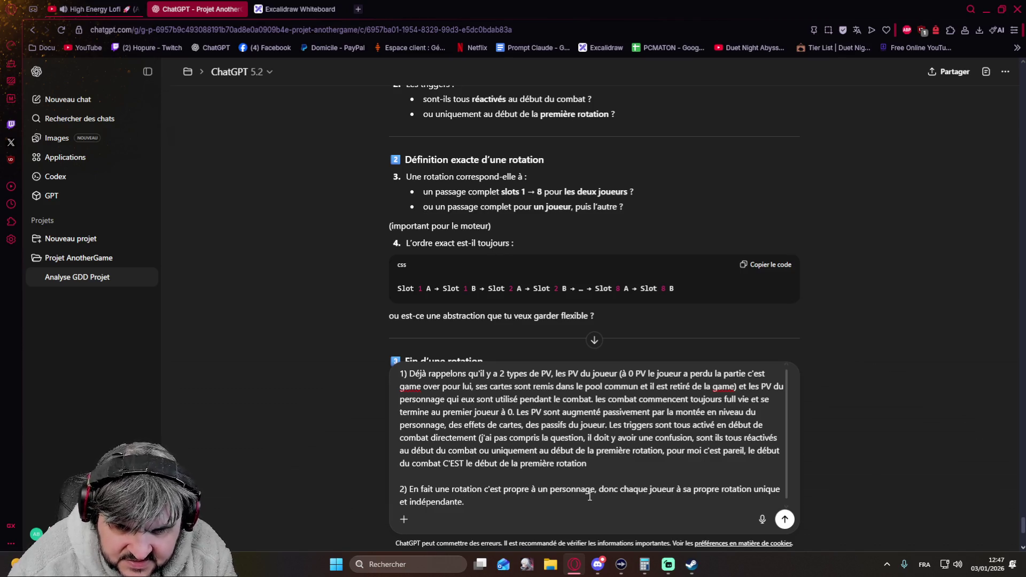
pyautogui.write('Ca correspond en effet à Slot ')
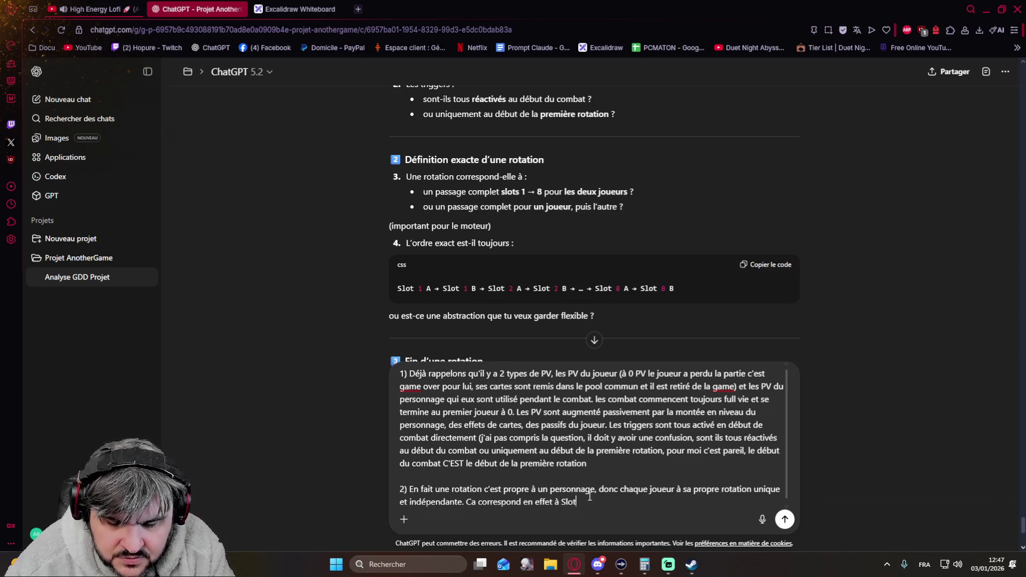
pyautogui.write('1 => Slot 8')
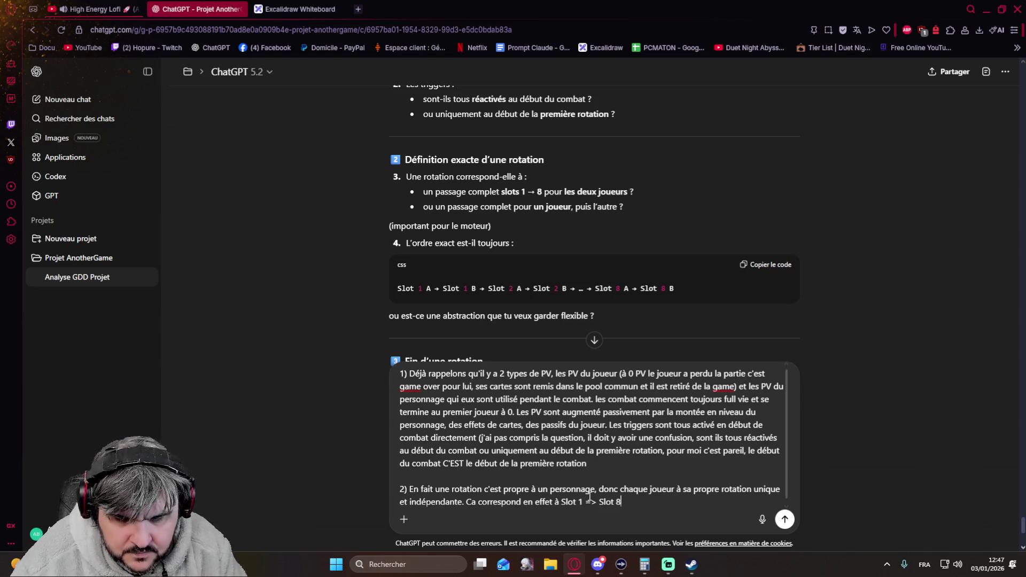
pyautogui.write(' donc quazn')
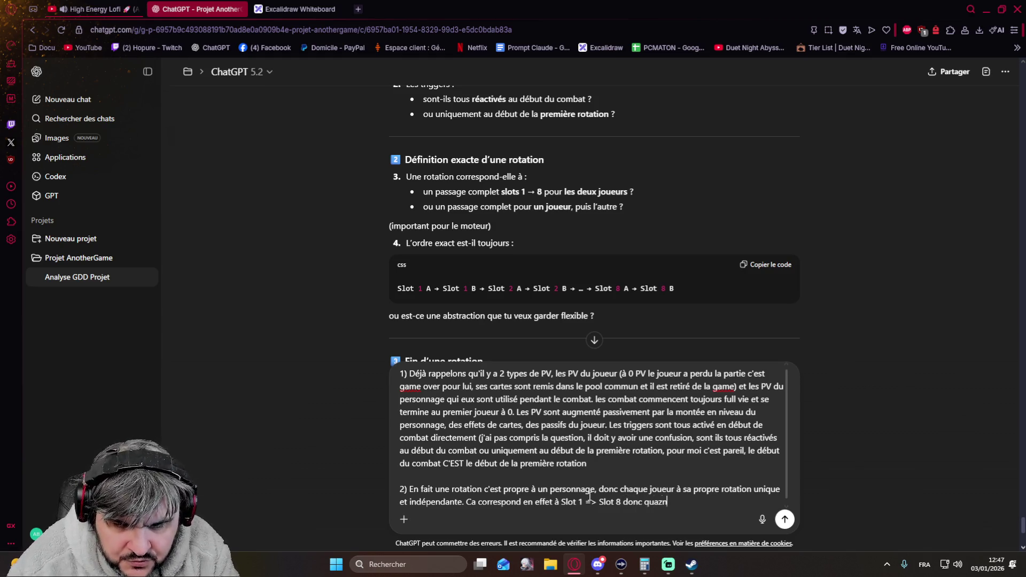
pyautogui.write('d on paerle de rotation on parle ')
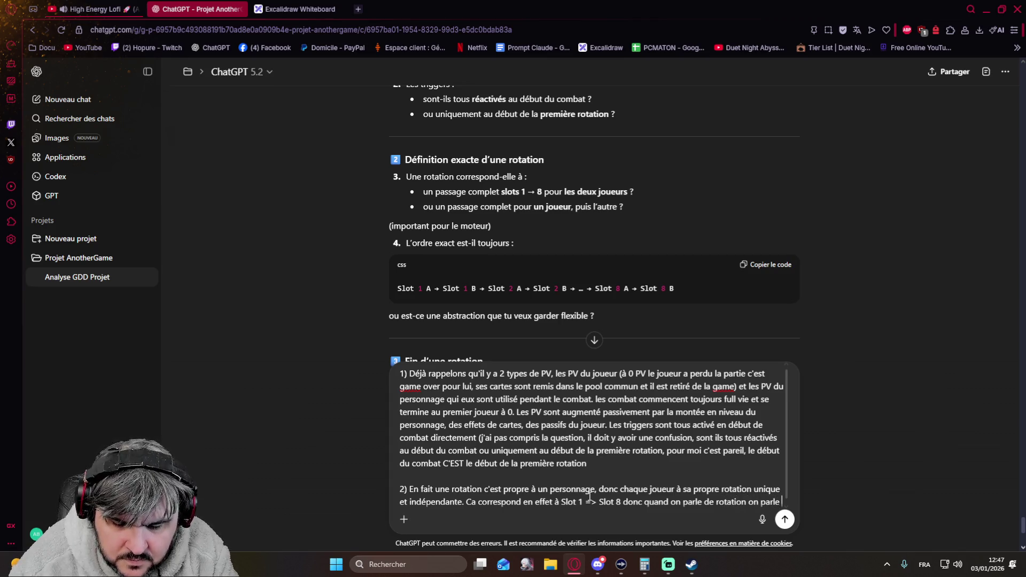
pyautogui.write('exactement de ça.')
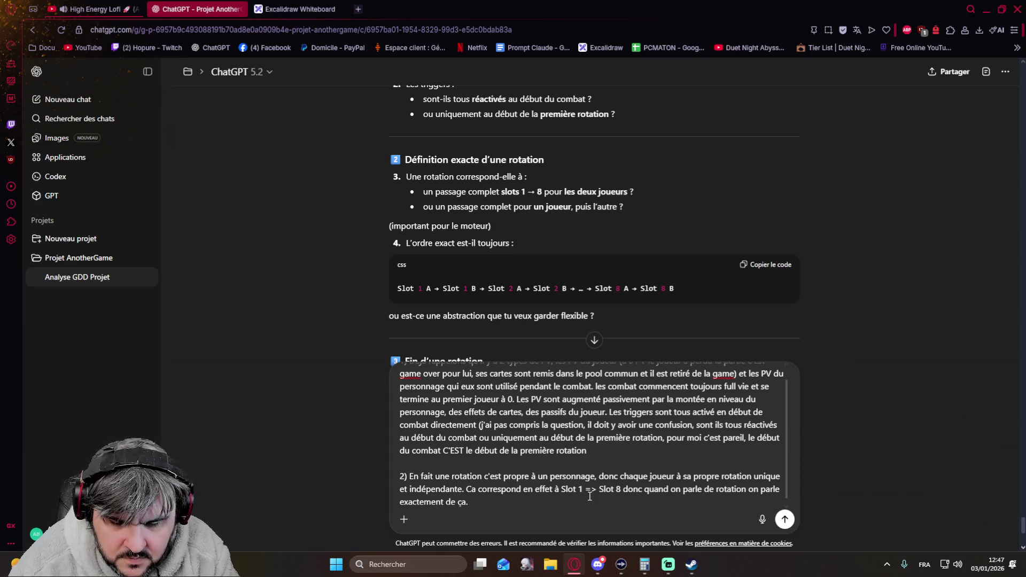
pyautogui.hotkey('shift', 'Return')
pyautogui.hotkey('shift', 'Return')
pyautogui.write('Par contre ')
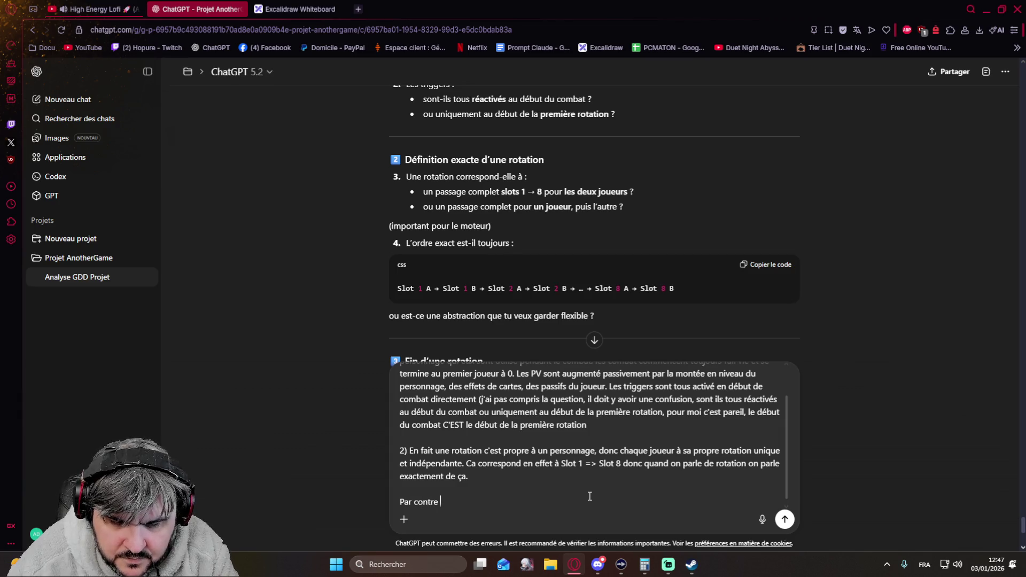
pyautogui.write('pour le ')
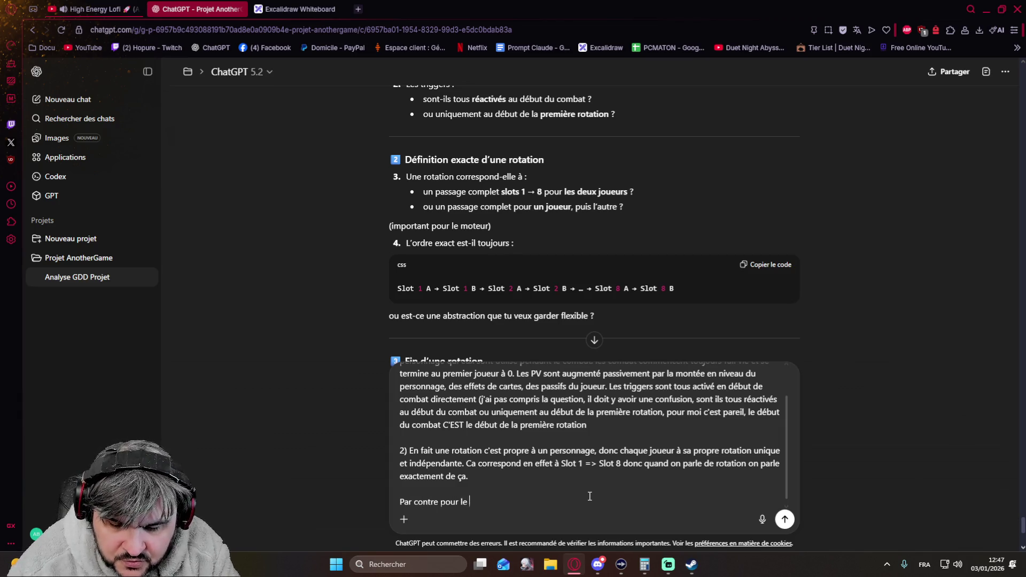
pyautogui.write('déroulement du combat')
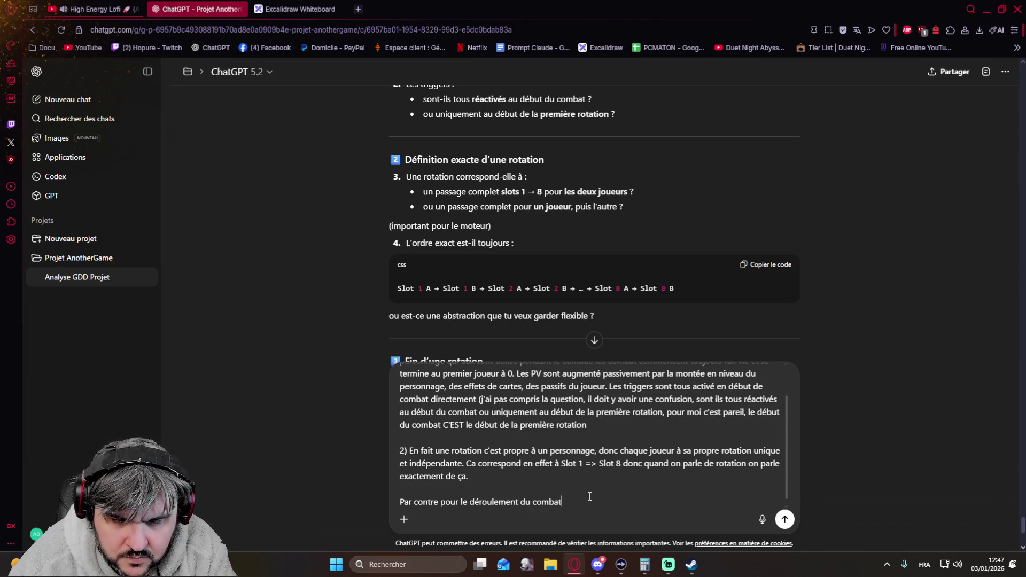
pyautogui.write(', on va')
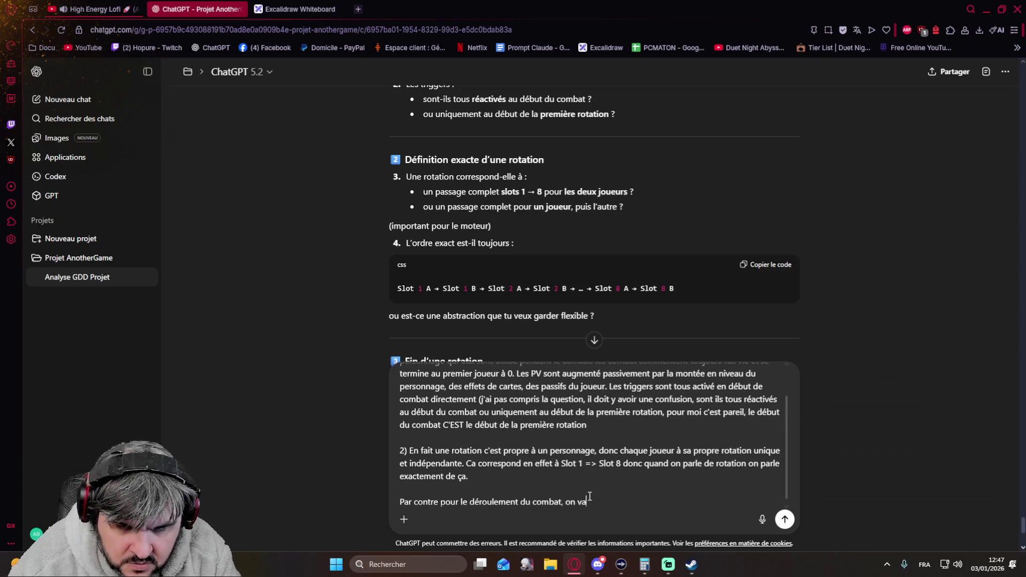
pyautogui.write(' séquenc')
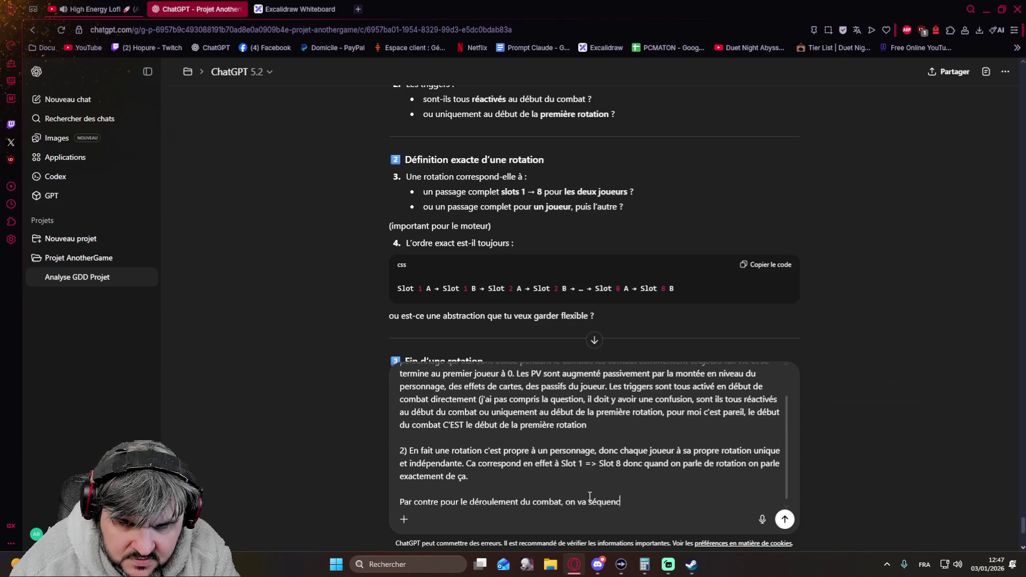
pyautogui.write('e chaque')
pyautogui.write(' rotation')
pyautogui.write(' e')
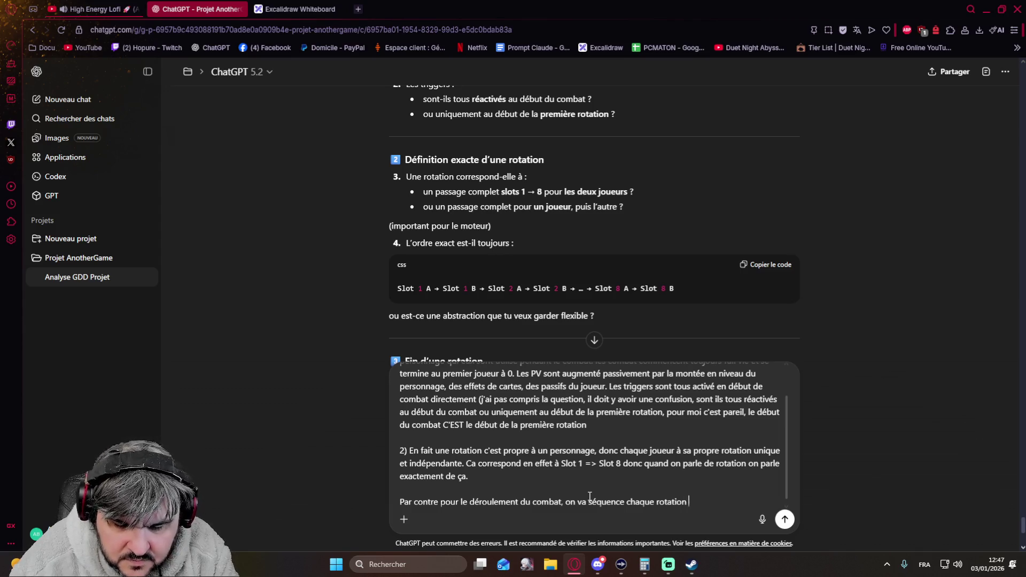
pyautogui.write('n un bloc alterné donc oui')
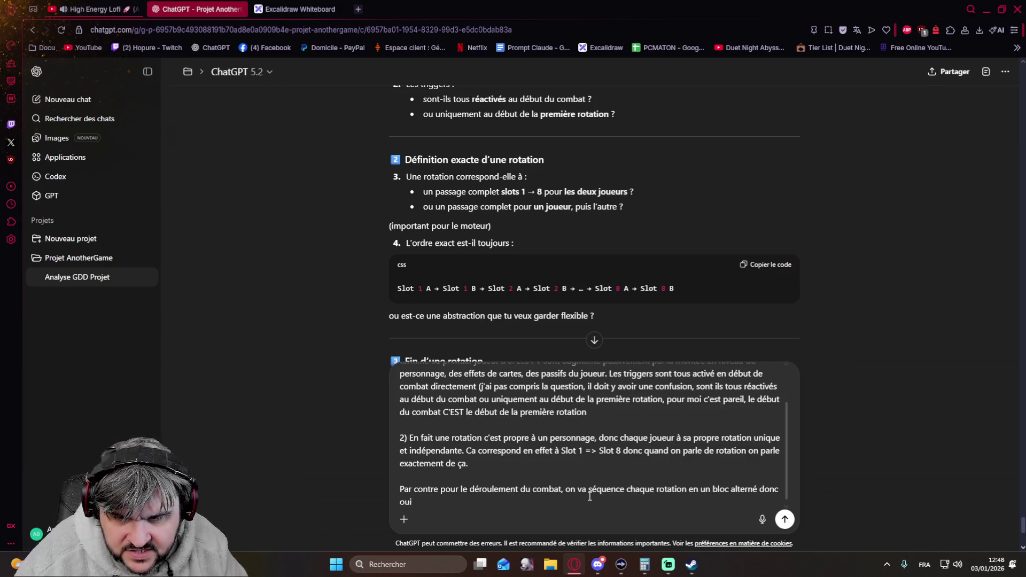
# Describe the default alternating A/B slot order that cards or effects can reorder, as one stacked block
pyautogui.click(766, 264)
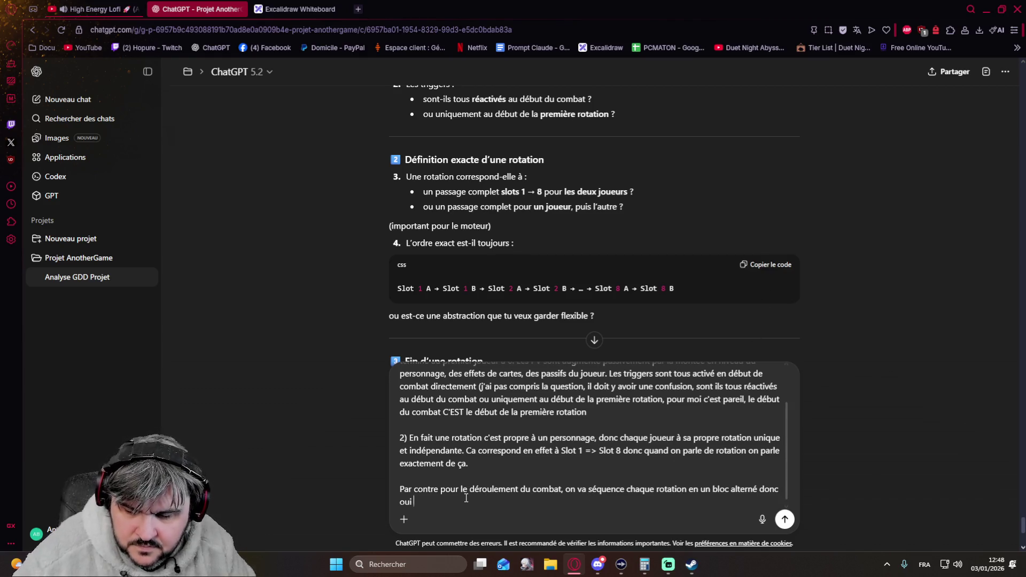
pyautogui.scroll(2, 466, 498)
pyautogui.scroll(-2, 466, 497)
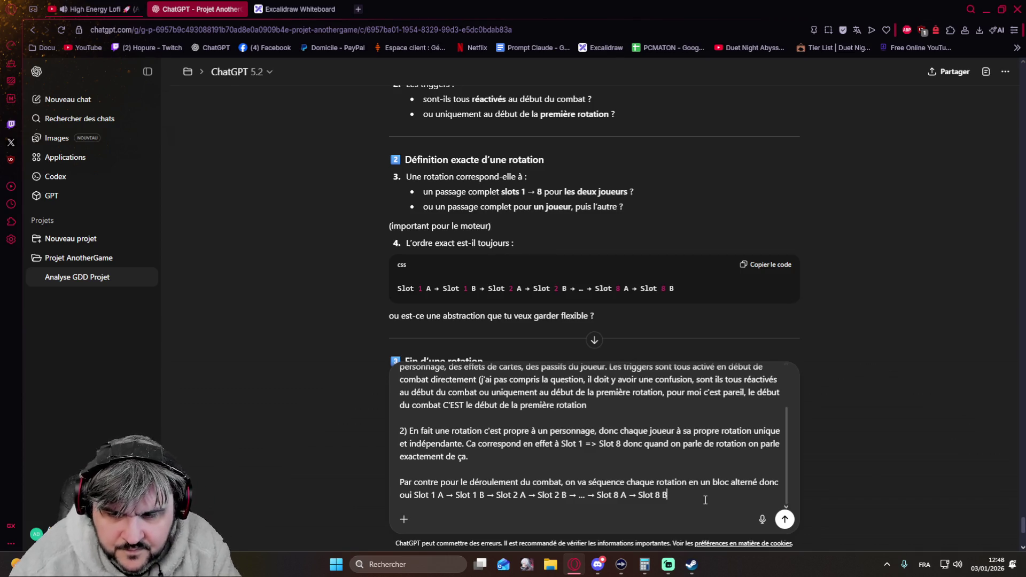
pyautogui.write("ca c'est ")
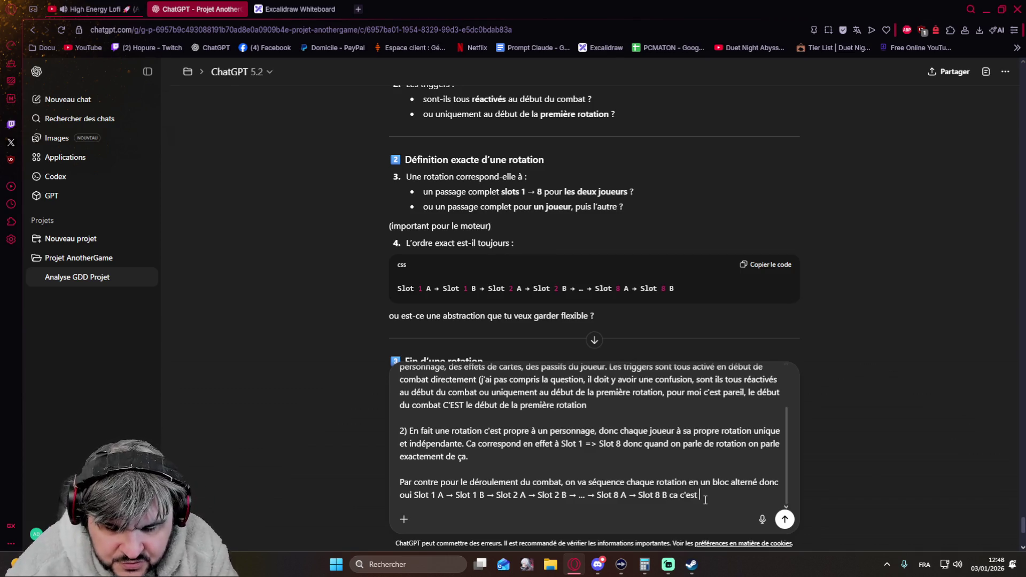
pyautogui.write('le comportement par defaut')
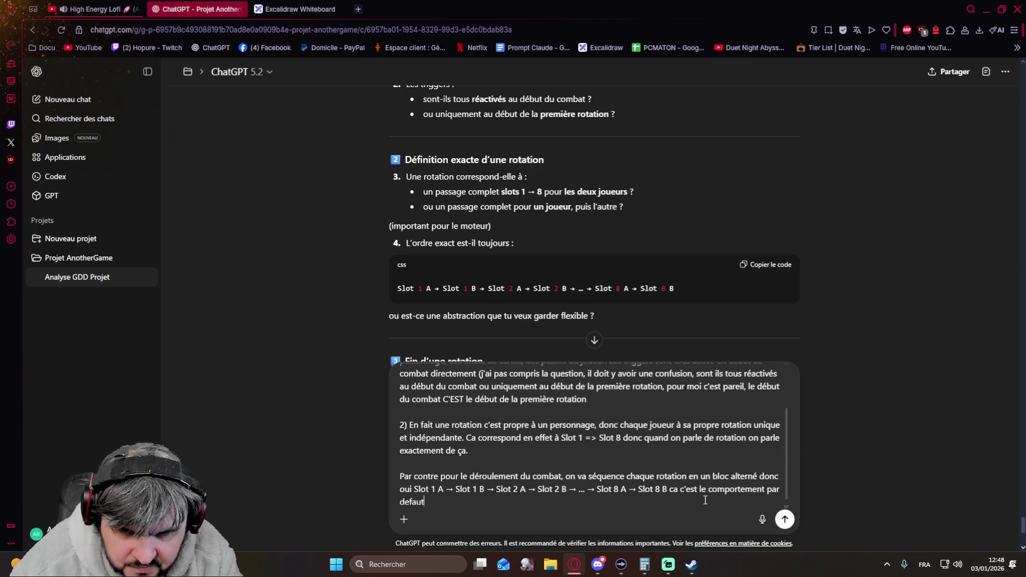
pyautogui.write(' ensuite des cartes/effets peuvent alt')
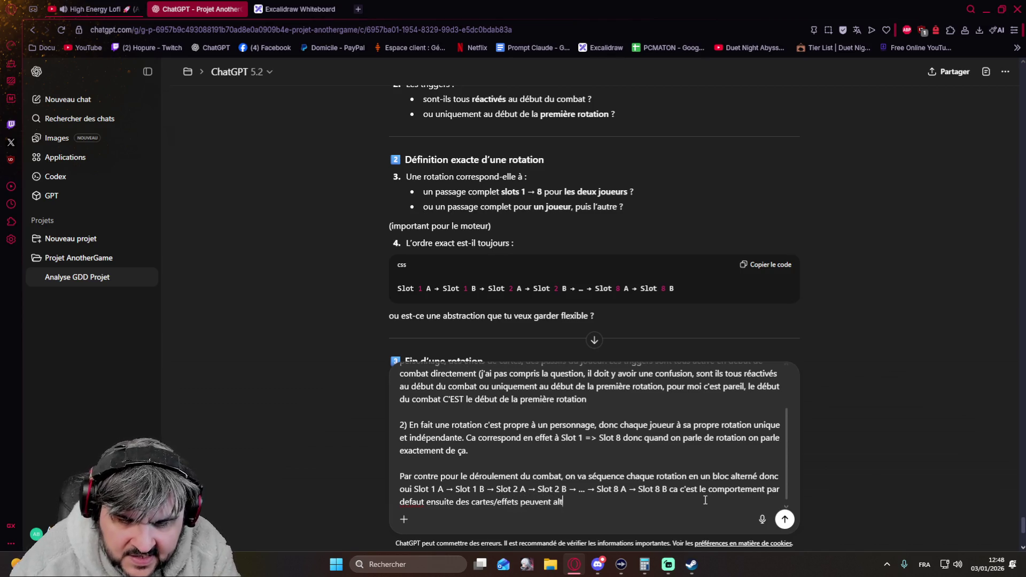
pyautogui.write('erner')
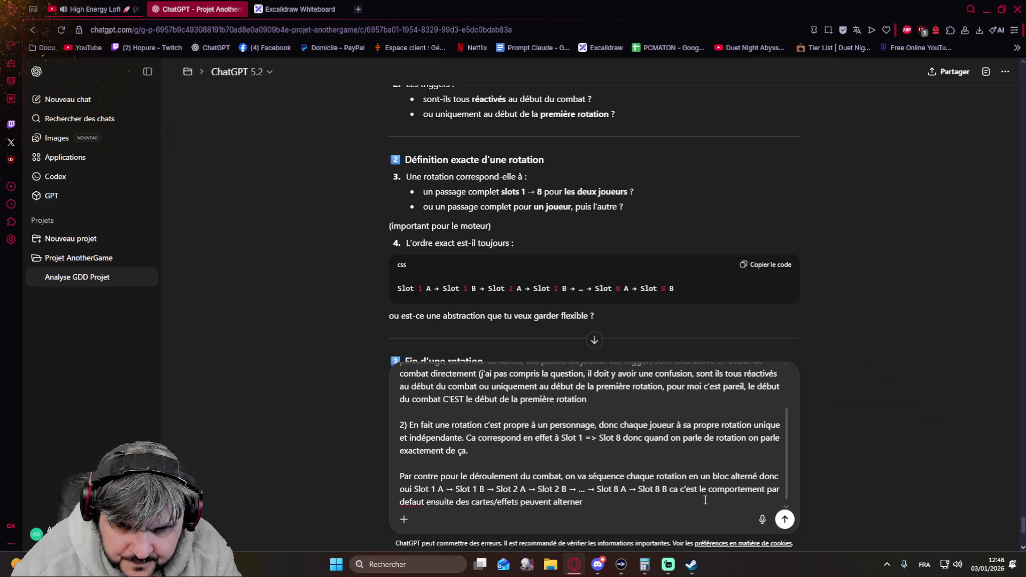
pyautogui.write(" l'ordre")
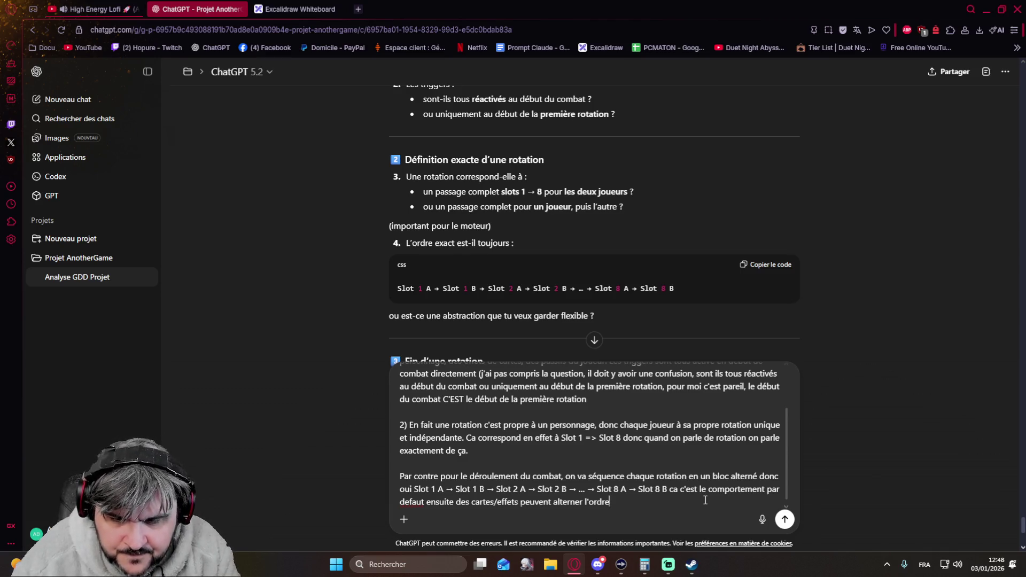
pyautogui.write(" donc ce bloc c'est juste une pile ")
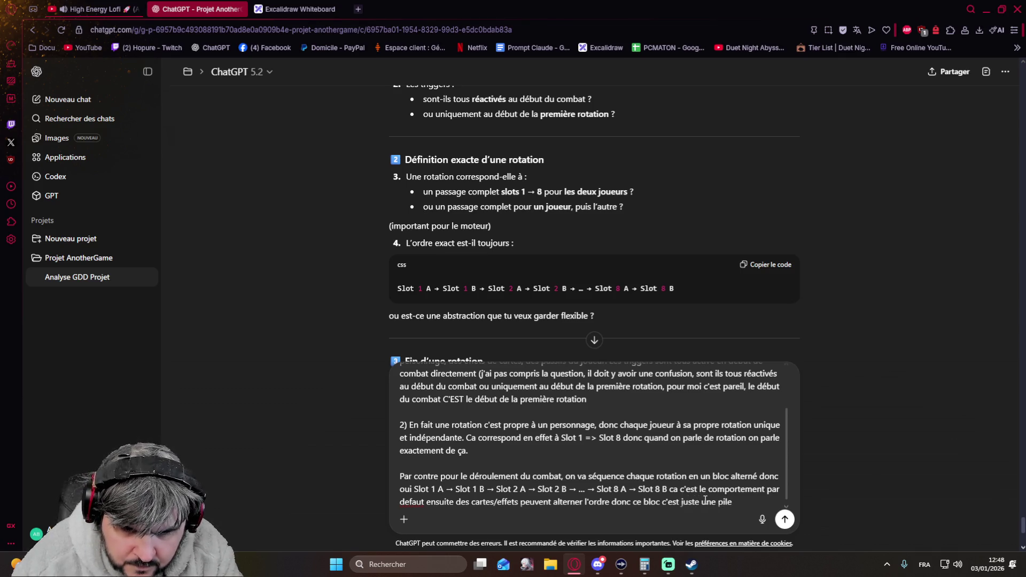
pyautogui.write('des deux rot')
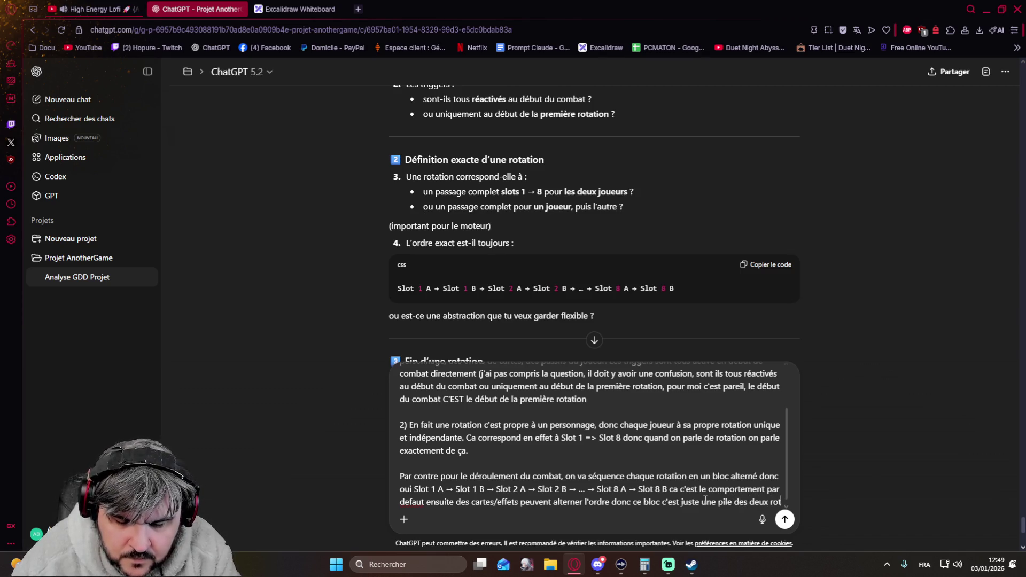
pyautogui.write('ation alterné des deux joueurs')
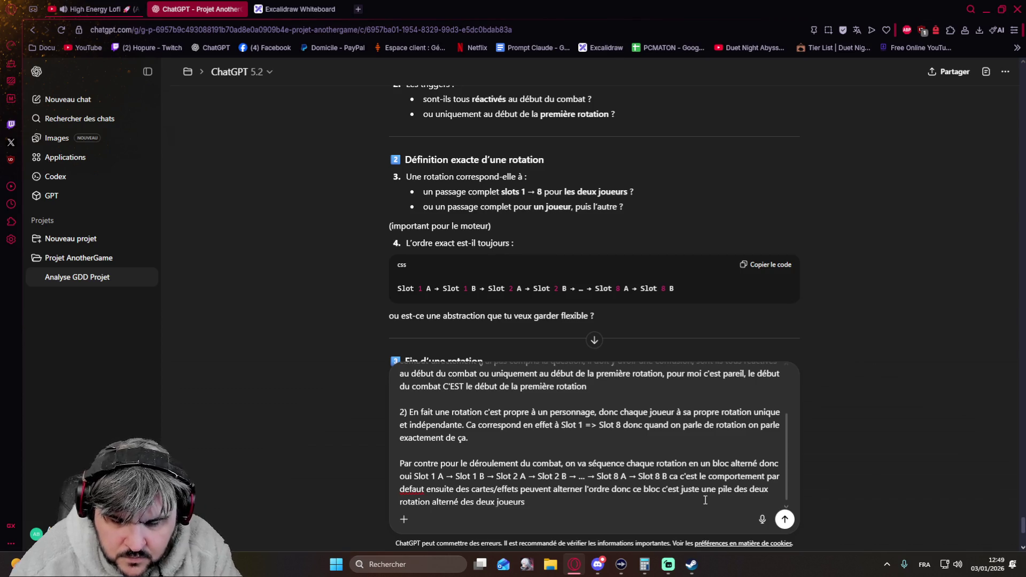
# Add the 'Mais indépendant de l'adversaire…' paragraph: slot 4 then slot 5, trimming the stray trailing words
pyautogui.hotkey('shift', 'Return')
pyautogui.hotkey('shift', 'Return')
pyautogui.write("Mais indépendant de l'advc")
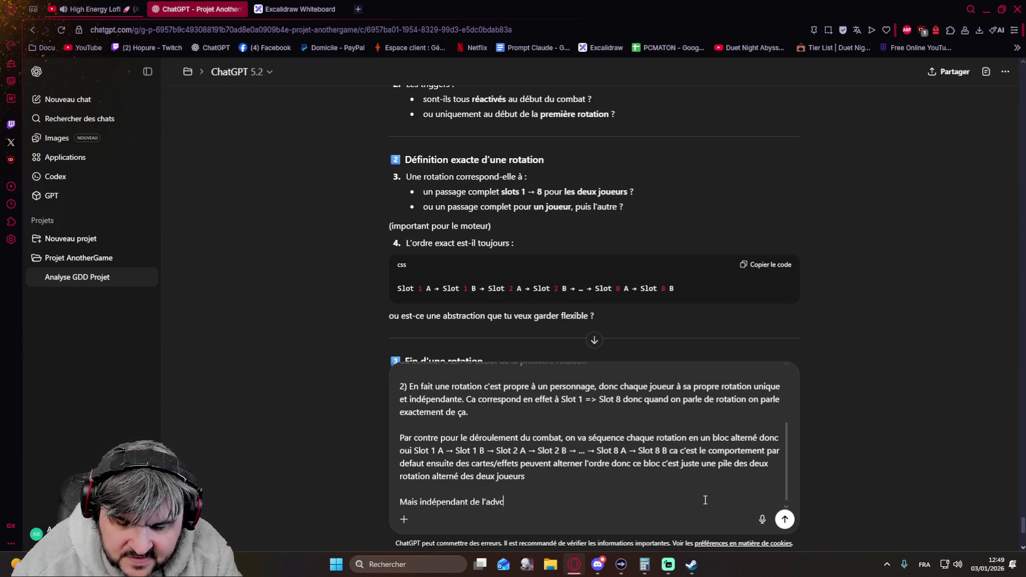
pyautogui.press('BackSpace')
pyautogui.write('ersaire, un joueur execute sa r')
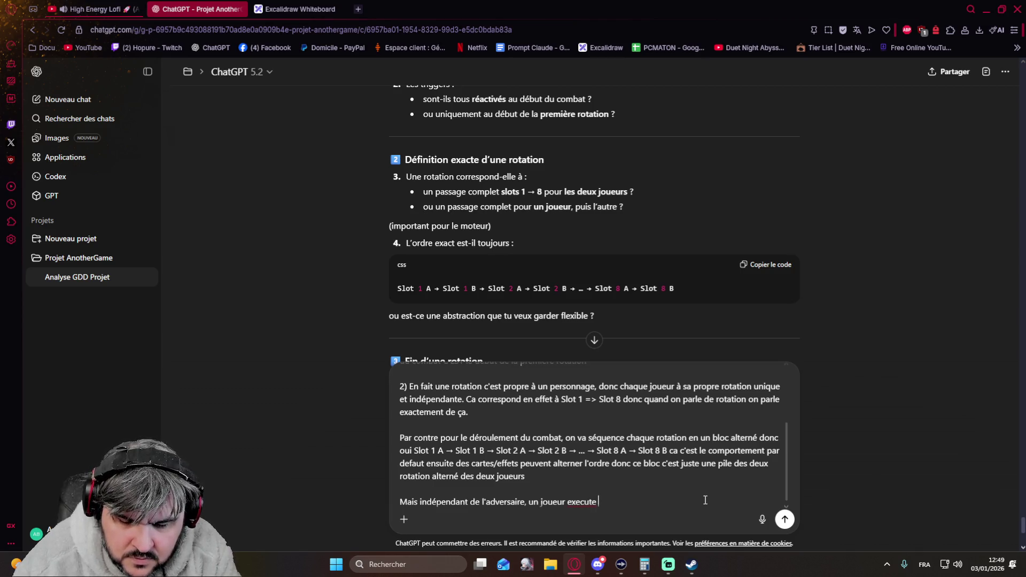
pyautogui.write("otation dans l'ordre")
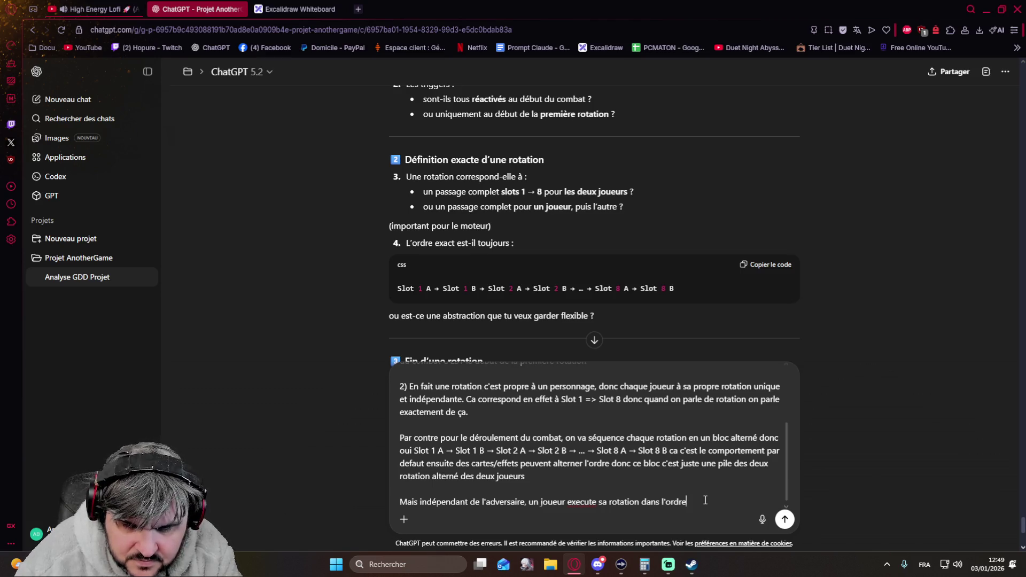
pyautogui.write(" donc s'il a fait")
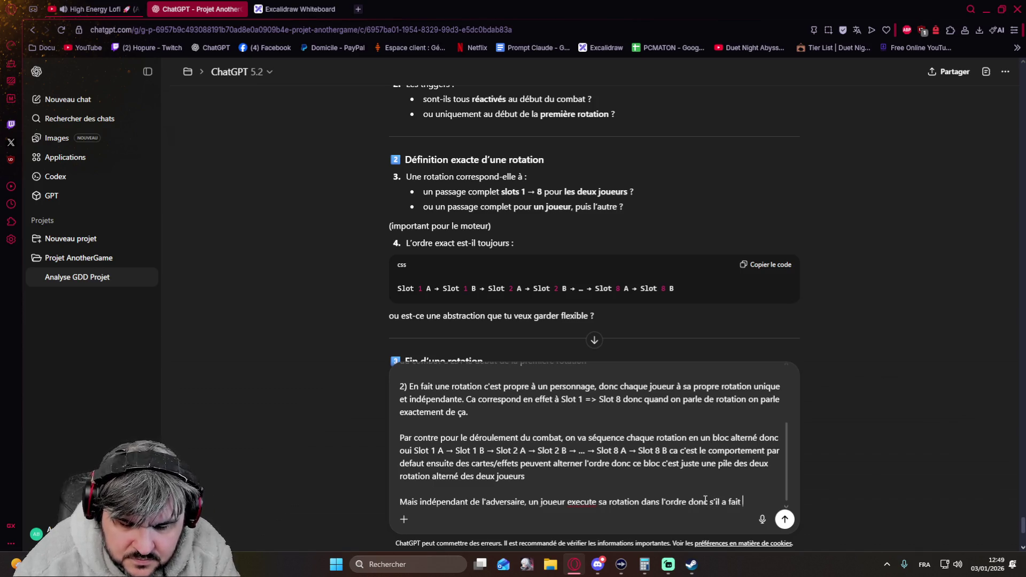
pyautogui.write(' son slot 4')
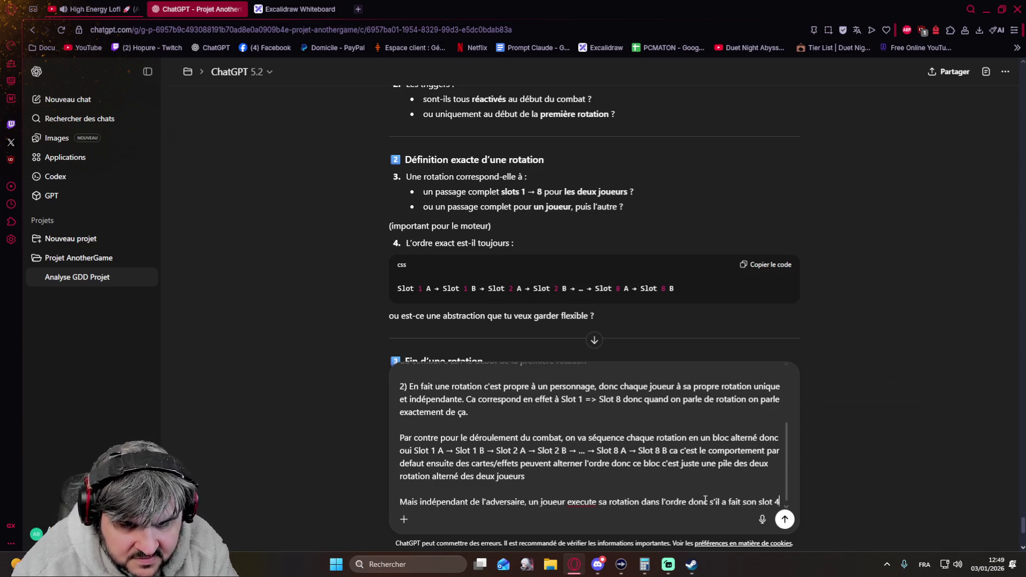
pyautogui.write(', peu importe')
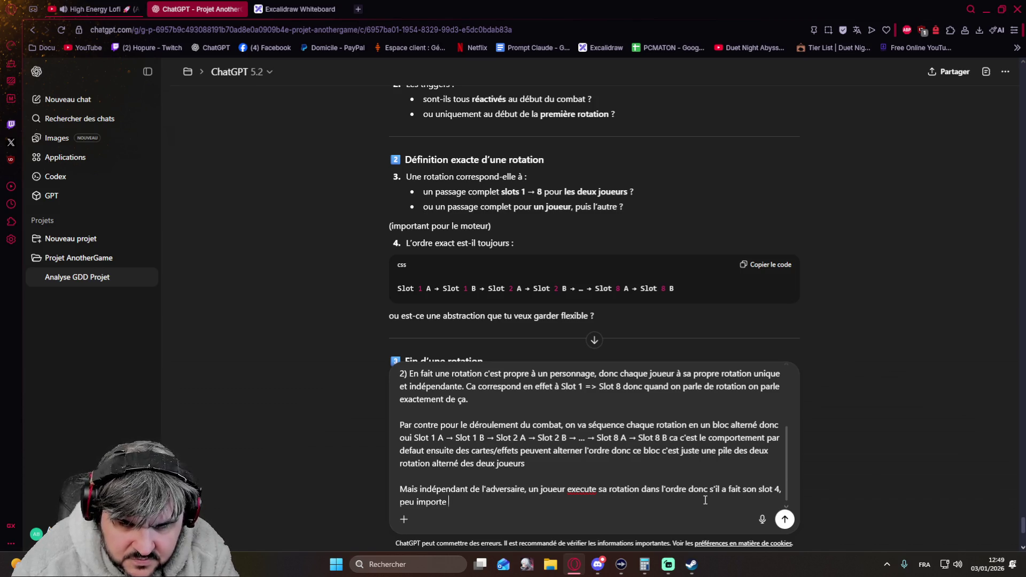
pyautogui.press('BackSpace')
pyautogui.press('BackSpace')
pyautogui.press('BackSpace')
pyautogui.press('BackSpace')
pyautogui.press('BackSpace')
pyautogui.press('BackSpace')
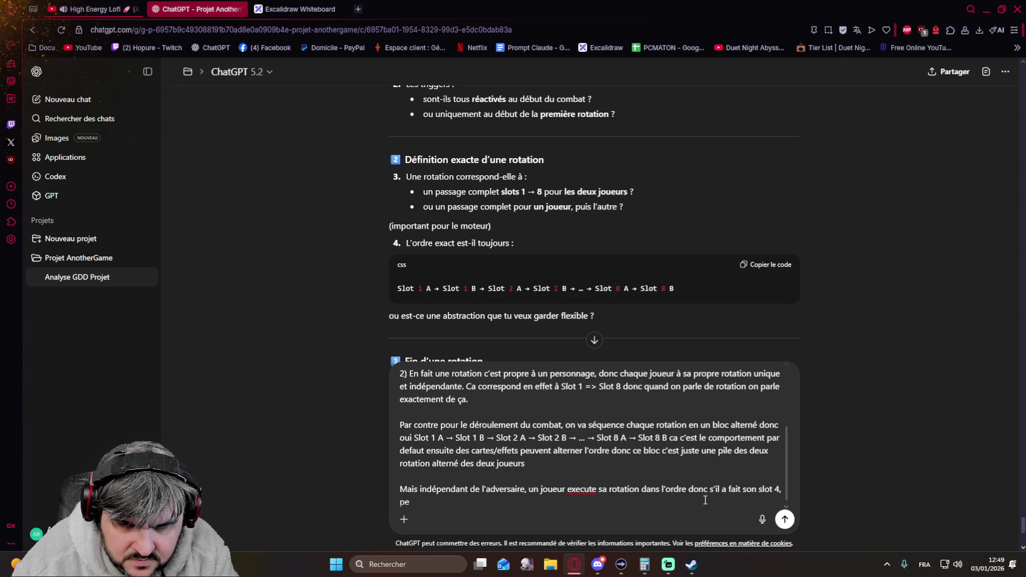
pyautogui.press('BackSpace')
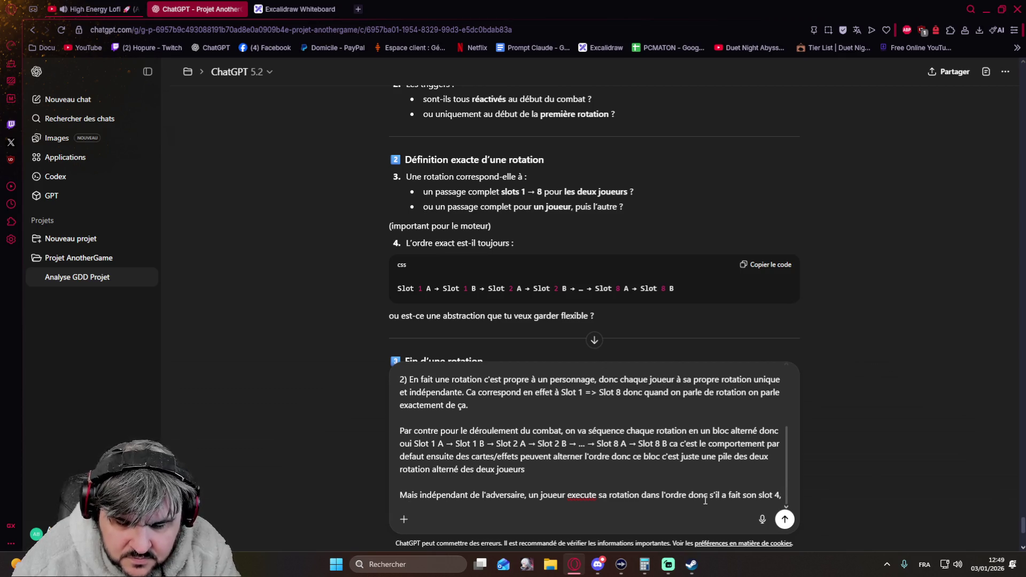
pyautogui.write('naturellement il fera')
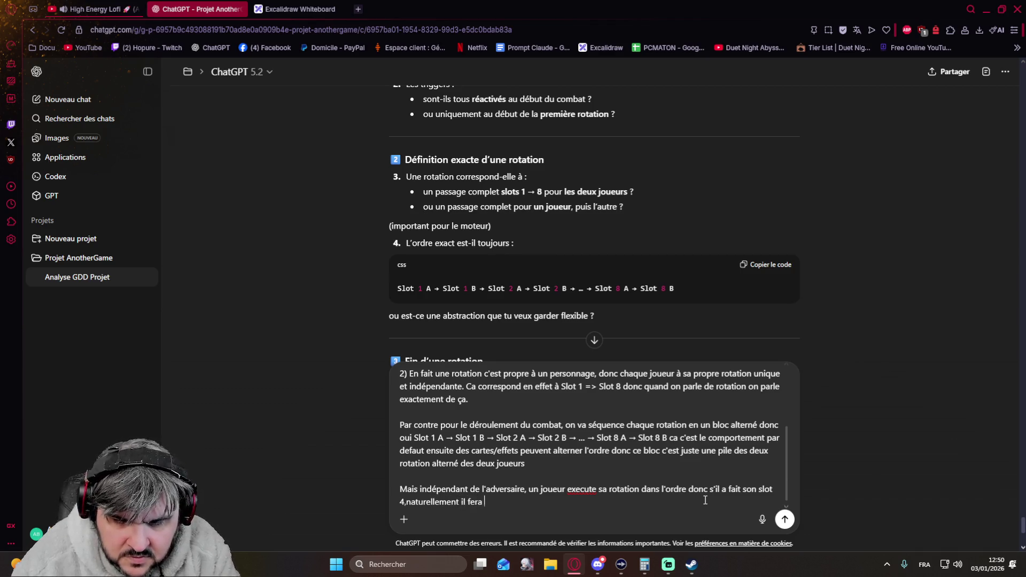
pyautogui.write('5')
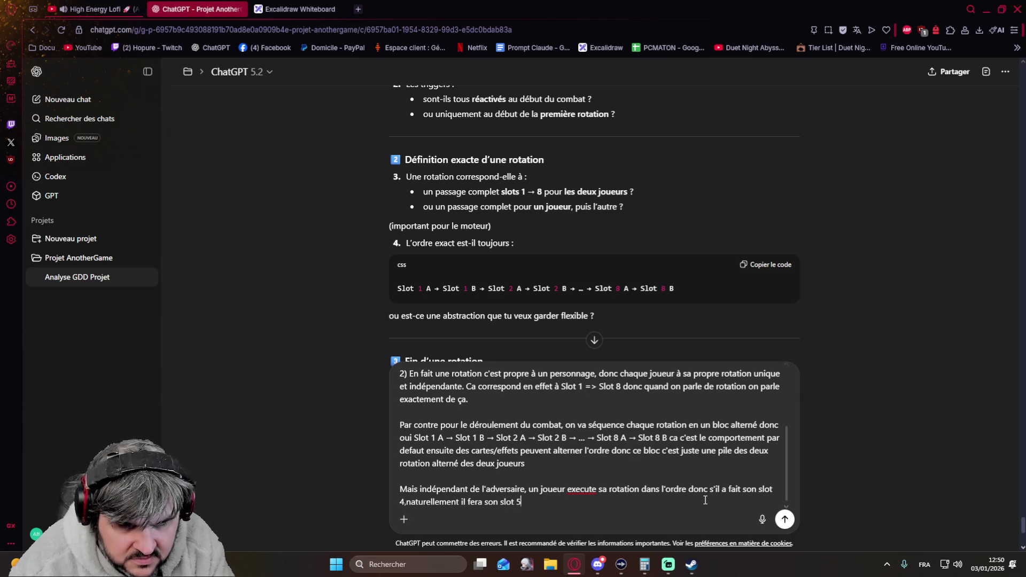
pyautogui.write(' quand ca se')
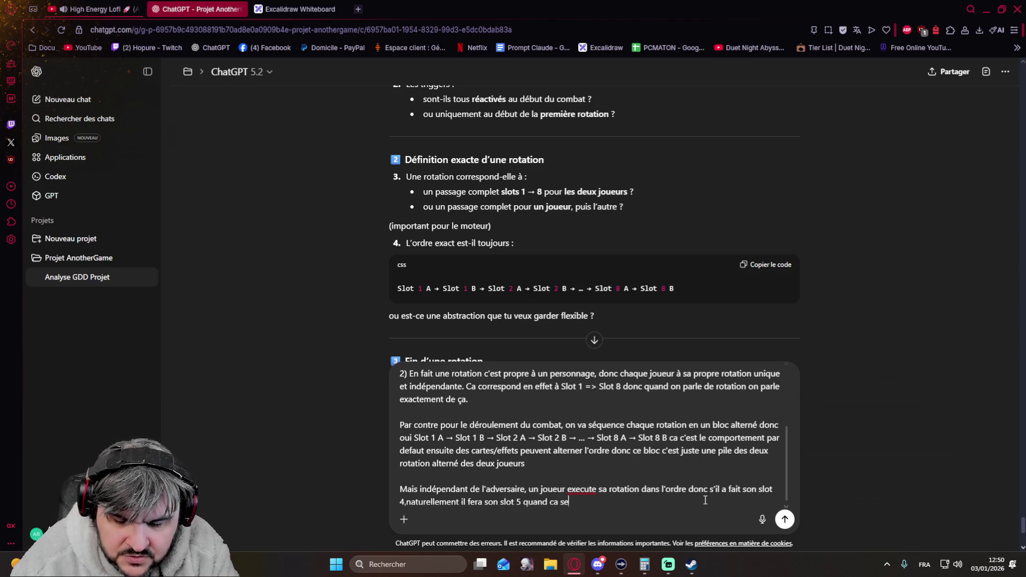
pyautogui.write('ra de no')
pyautogui.write('uveau à lui de jouer, hors eff')
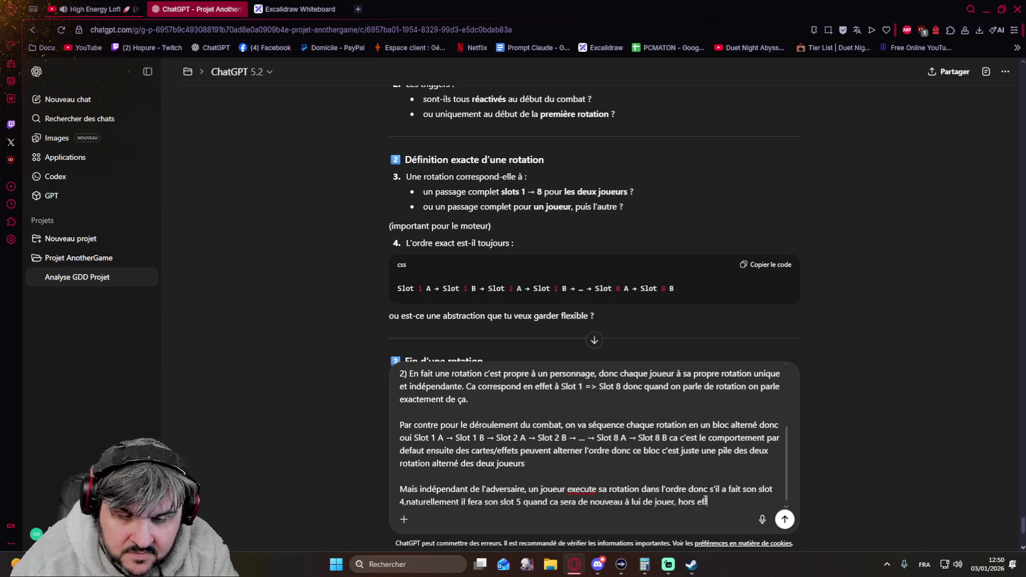
pyautogui.write('qui modifierait ça')
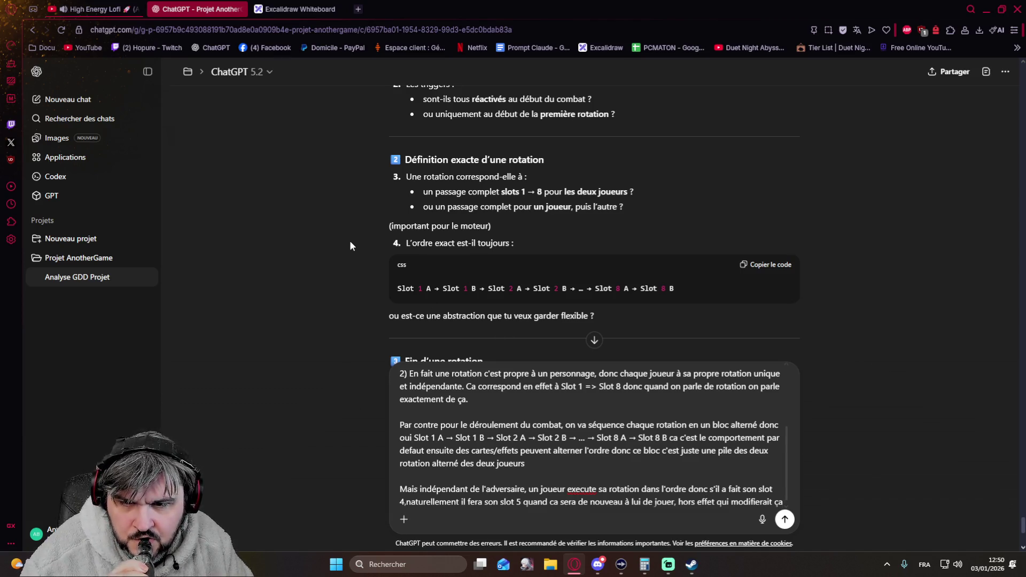
pyautogui.scroll(-2, 353, 245)
pyautogui.scroll(1, 362, 266)
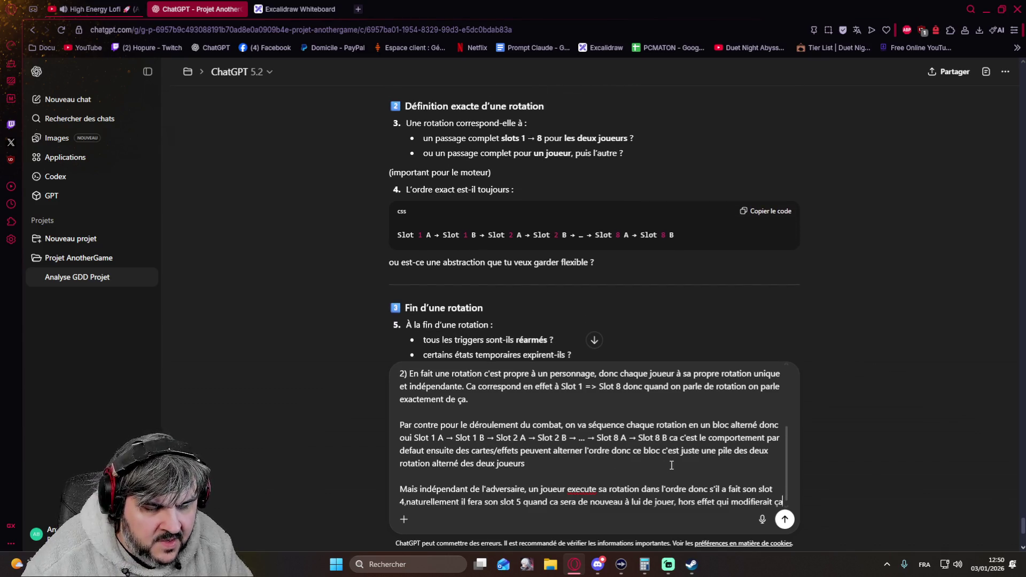
pyautogui.scroll(-1, 671, 465)
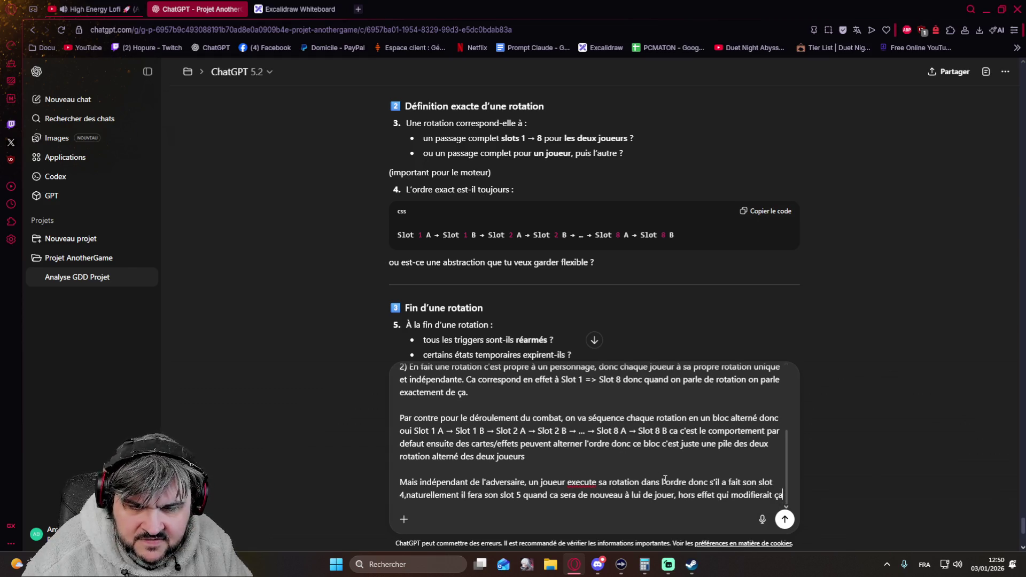
pyautogui.write(", donfirme moi bien que c'est bien compris parce que si on est pas aligné la dessus ca va être le bo")
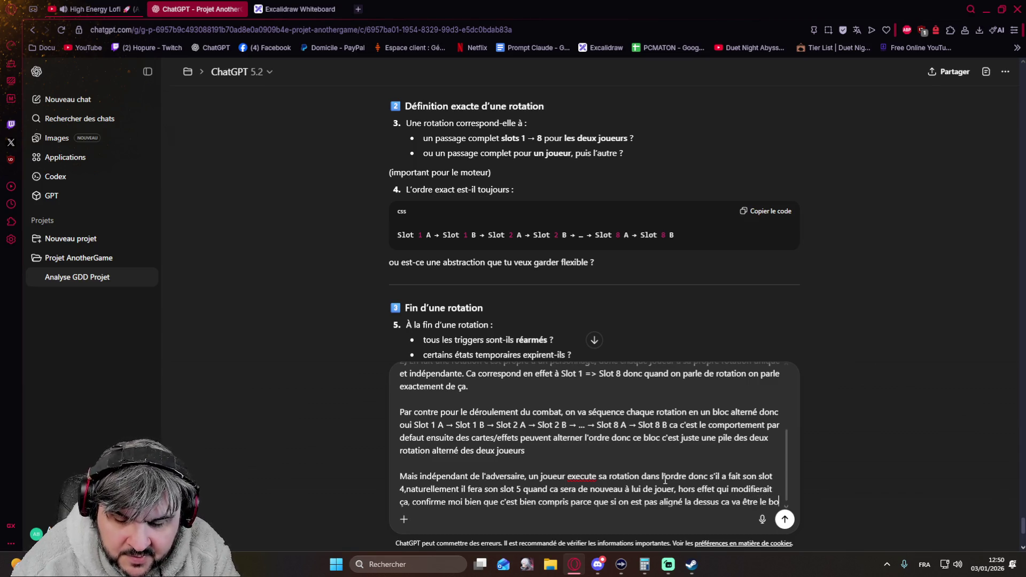
pyautogui.write('del')
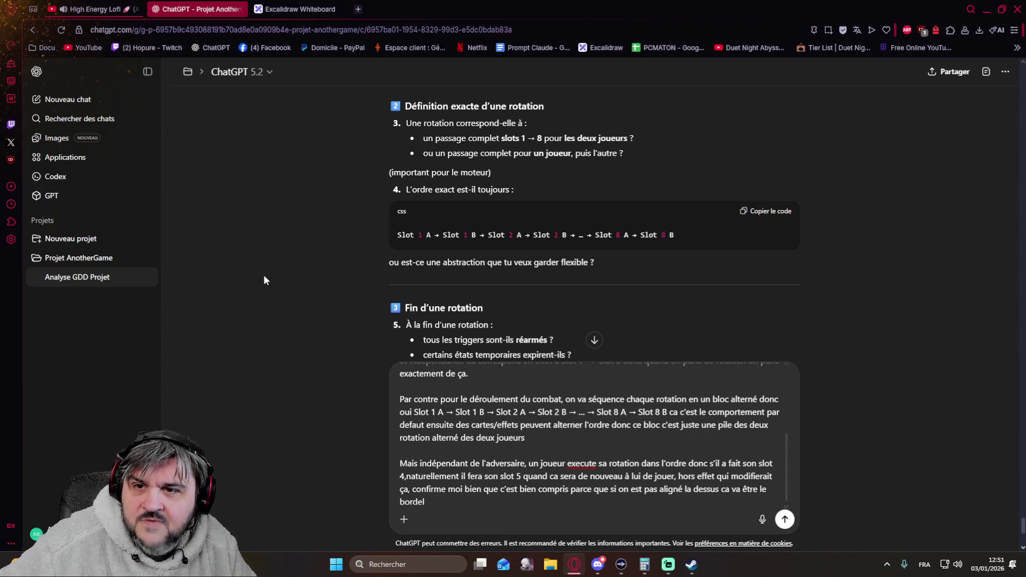
# On the whiteboard, pan to empty canvas and freehand two orange rectangles side by side
pyautogui.click(296, 10)
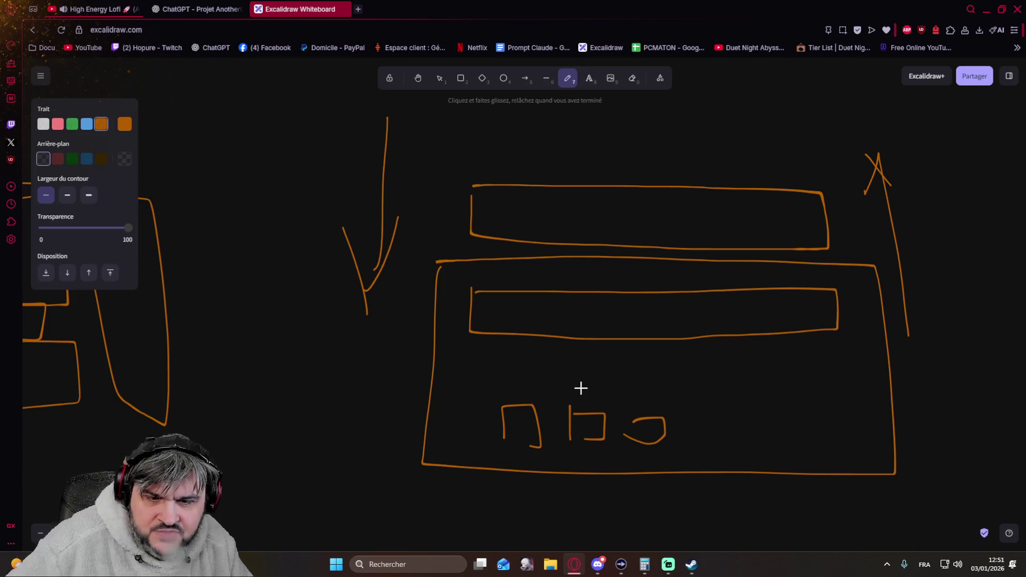
pyautogui.moveTo(695, 344); pyautogui.dragTo(185, 355)
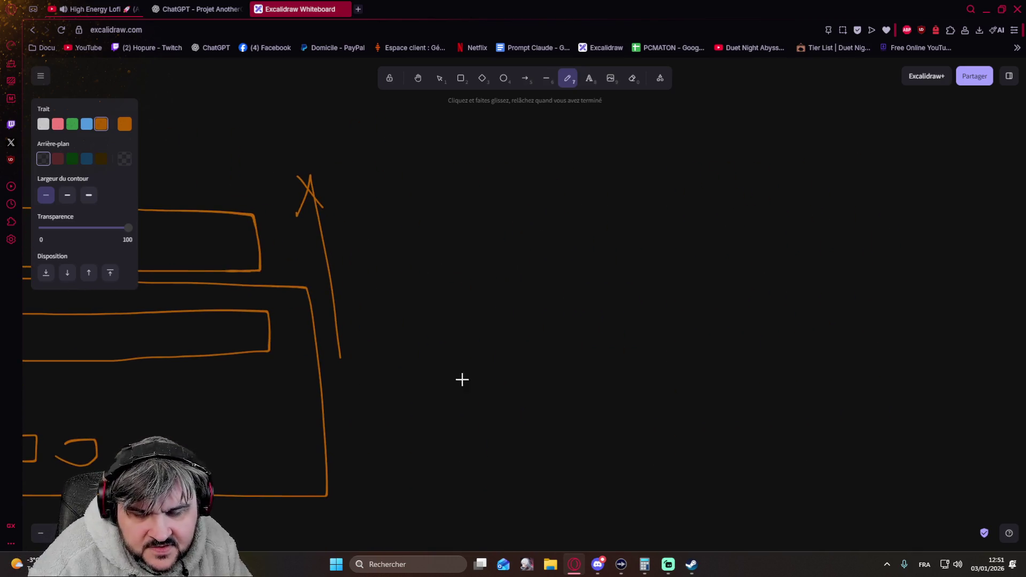
pyautogui.moveTo(418, 353)
pyautogui.mouseDown()
pyautogui.moveTo(470, 440)
pyautogui.moveTo(655, 429)
pyautogui.moveTo(516, 344)
pyautogui.moveTo(428, 349)
pyautogui.mouseUp()
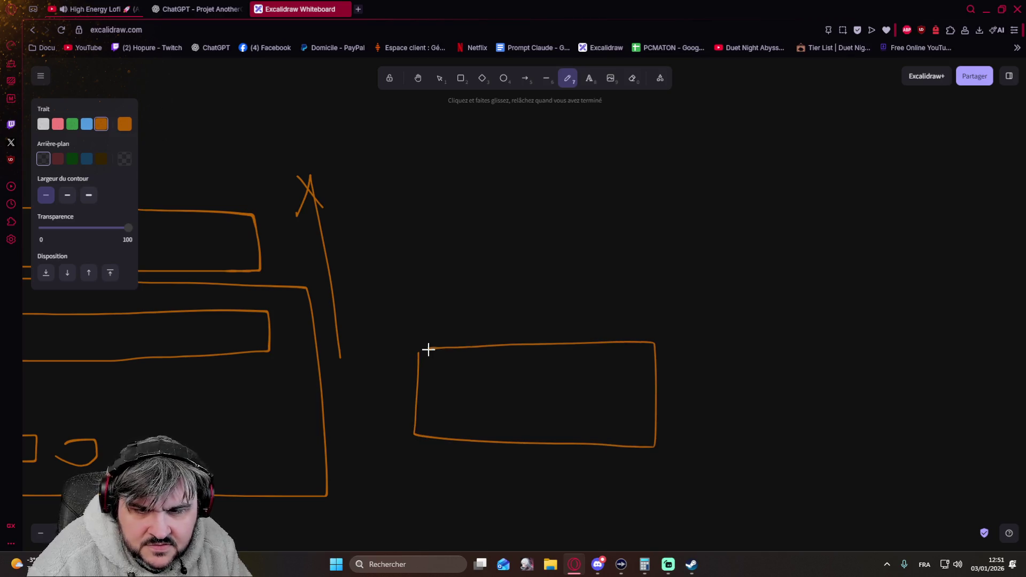
pyautogui.moveTo(809, 333)
pyautogui.mouseDown()
pyautogui.moveTo(1006, 435)
pyautogui.moveTo(995, 348)
pyautogui.moveTo(919, 332)
pyautogui.moveTo(820, 334)
pyautogui.mouseUp()
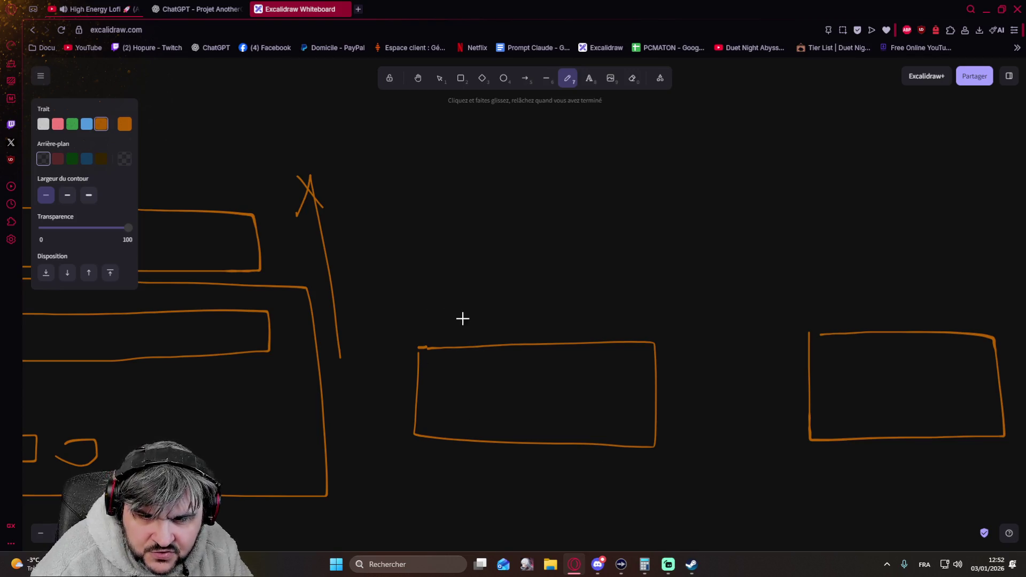
# Thicken the plus sign above the middle box and sketch a 4 inside it
pyautogui.moveTo(442, 316)
pyautogui.mouseDown()
pyautogui.moveTo(440, 345)
pyautogui.moveTo(452, 328)
pyautogui.moveTo(474, 338)
pyautogui.moveTo(479, 326)
pyautogui.mouseUp()
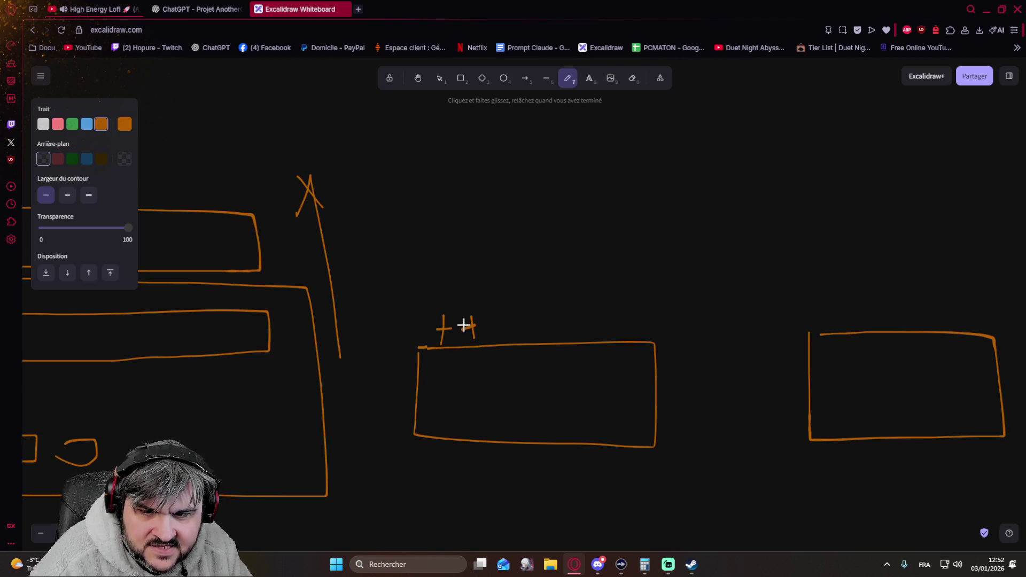
pyautogui.moveTo(464, 330); pyautogui.dragTo(479, 328)
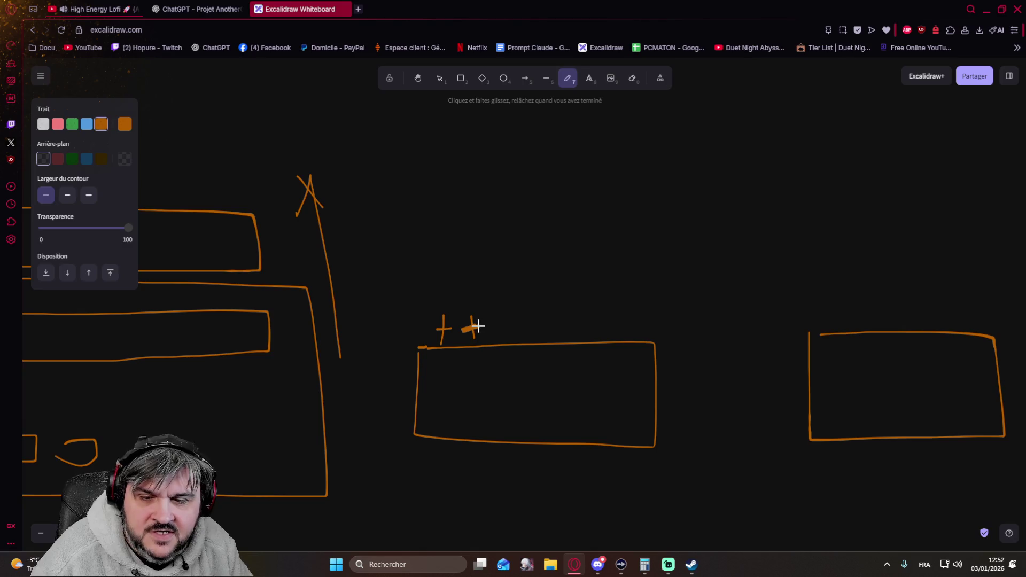
pyautogui.moveTo(472, 371)
pyautogui.mouseDown()
pyautogui.moveTo(471, 408)
pyautogui.moveTo(495, 405)
pyautogui.moveTo(497, 426)
pyautogui.moveTo(509, 417)
pyautogui.mouseUp()
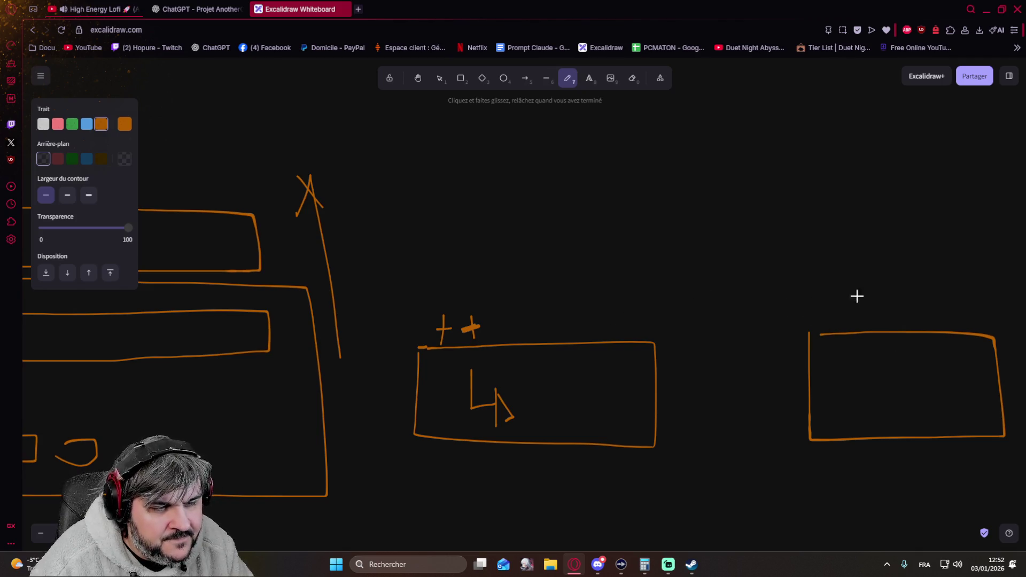
# Draw a curved arrow from the right rectangle into the middle one with crossing strokes
pyautogui.moveTo(828, 316)
pyautogui.mouseDown()
pyautogui.moveTo(585, 300)
pyautogui.moveTo(604, 282)
pyautogui.moveTo(623, 318)
pyautogui.moveTo(405, 316)
pyautogui.mouseUp()
pyautogui.moveTo(546, 291)
pyautogui.mouseDown()
pyautogui.moveTo(553, 314)
pyautogui.moveTo(576, 282)
pyautogui.mouseUp()
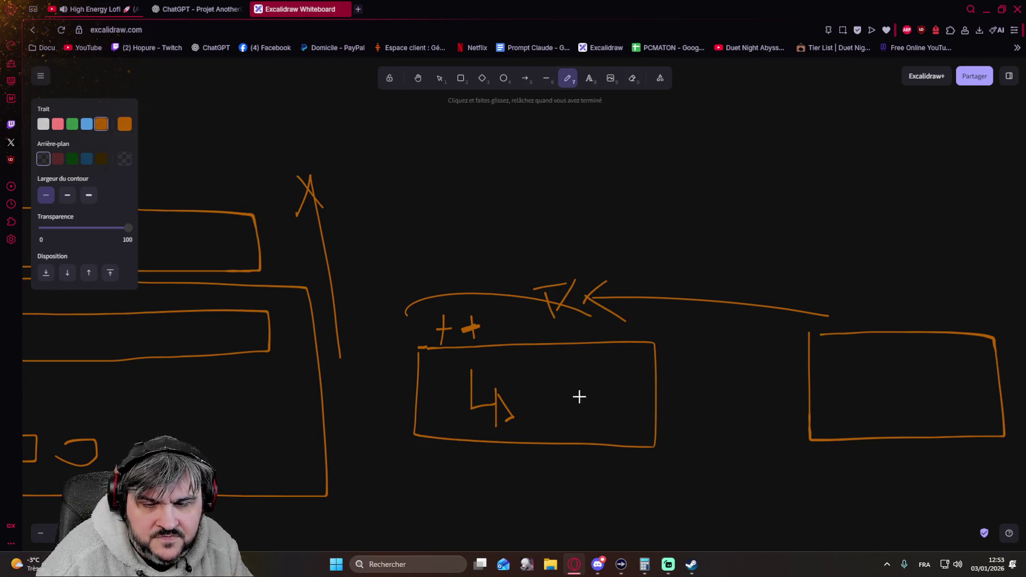
pyautogui.click(201, 11)
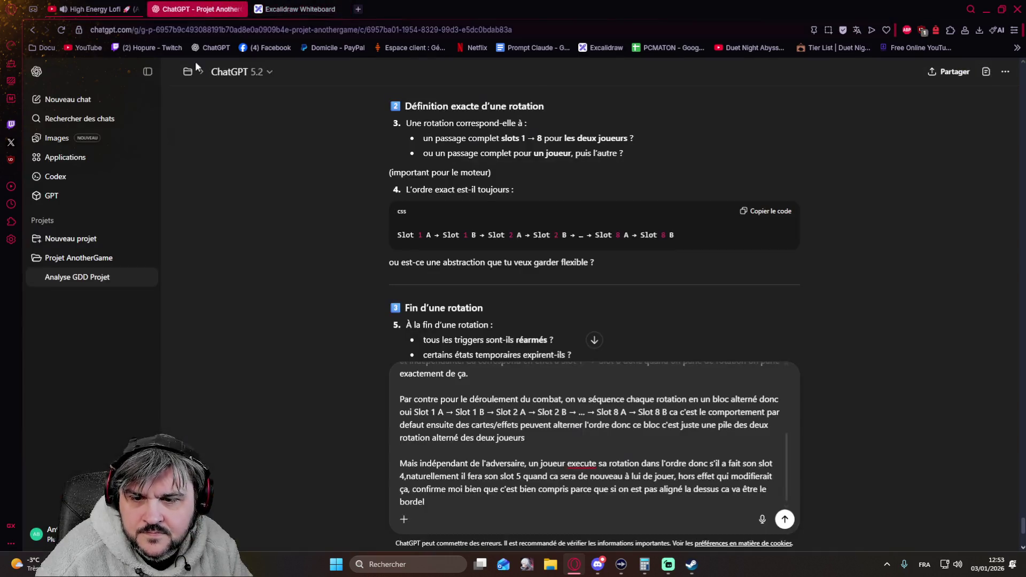
pyautogui.scroll(-2, 320, 347)
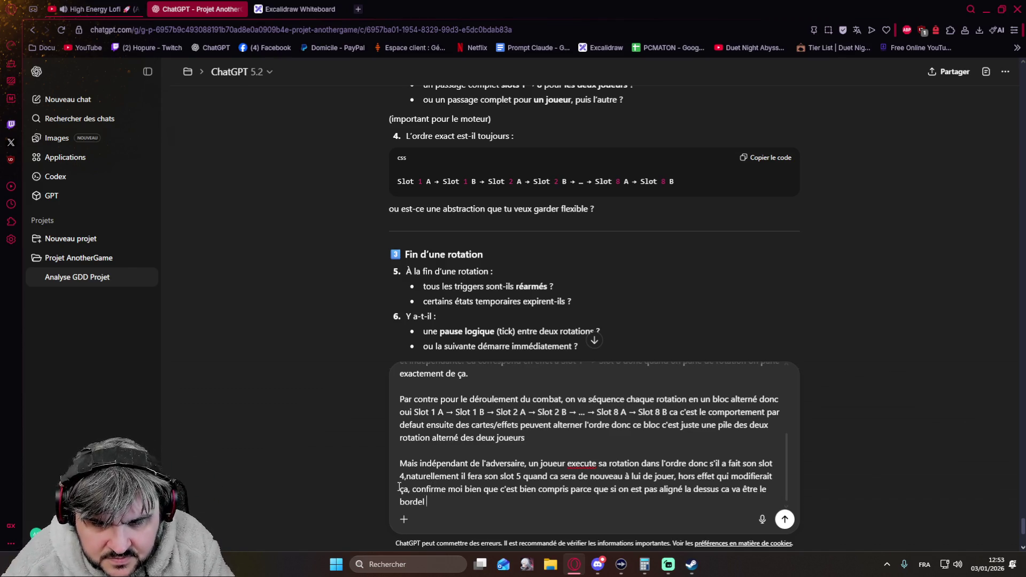
pyautogui.write('par ')
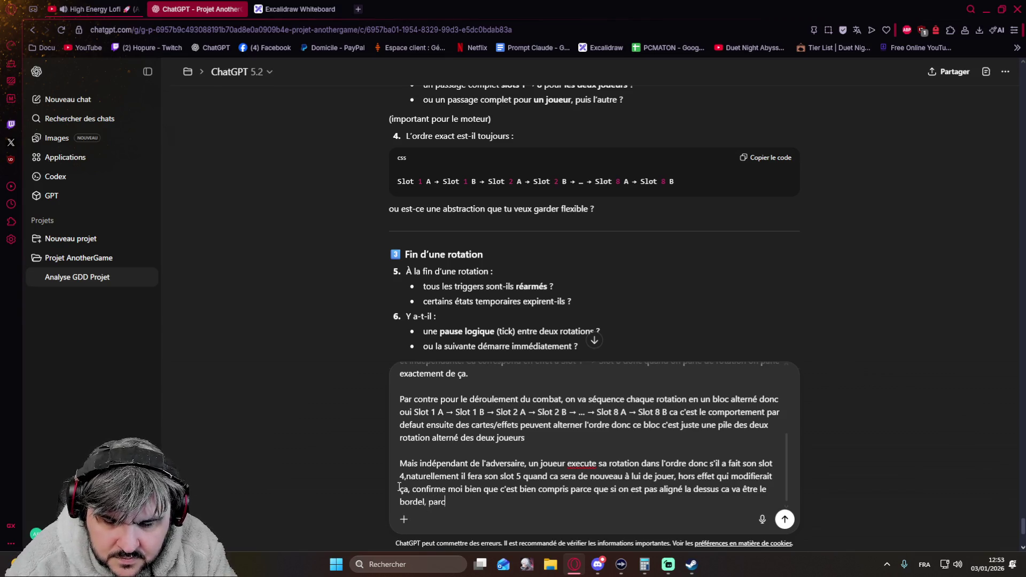
pyautogui.write('exemple i')
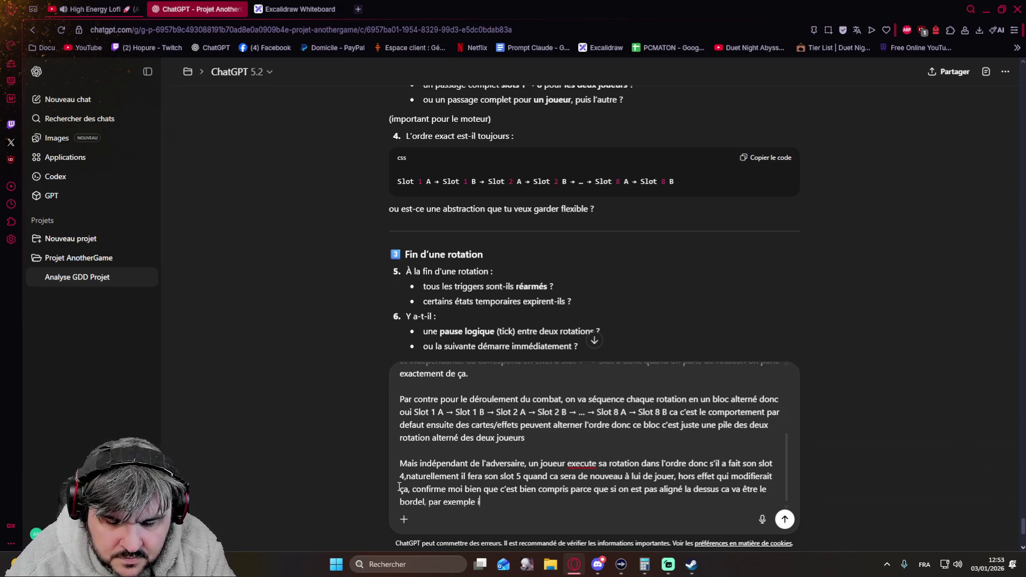
pyautogui.write("l est tout àfait possible qu'un joueur en soit à son slot 5 alors que l")
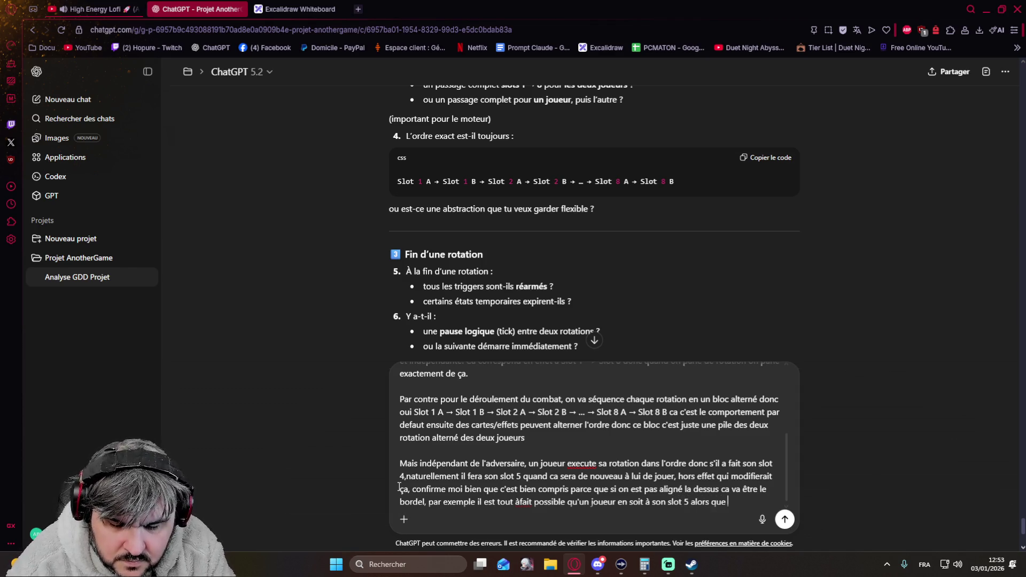
pyautogui.write("'autre est")
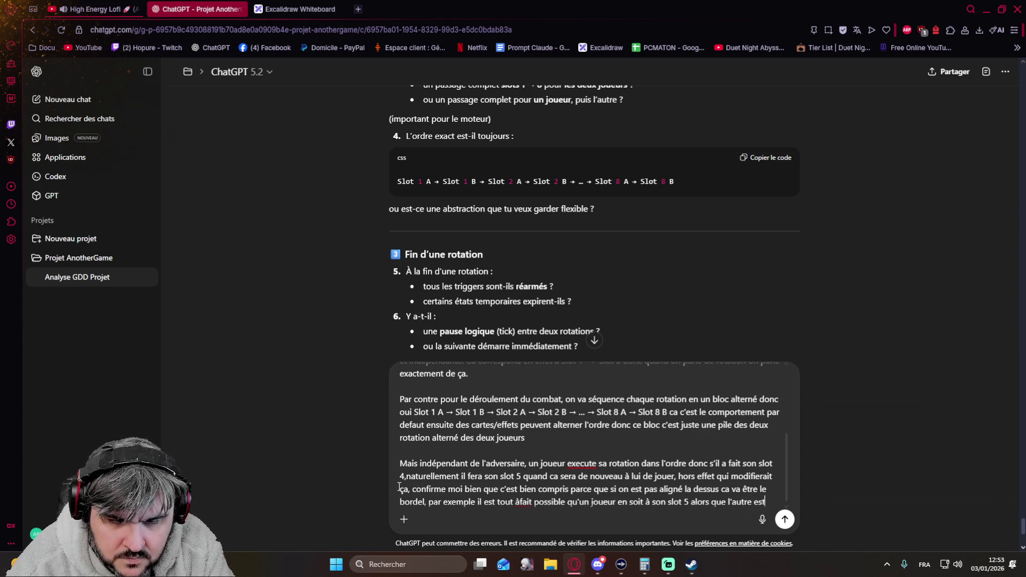
pyautogui.write(' au s')
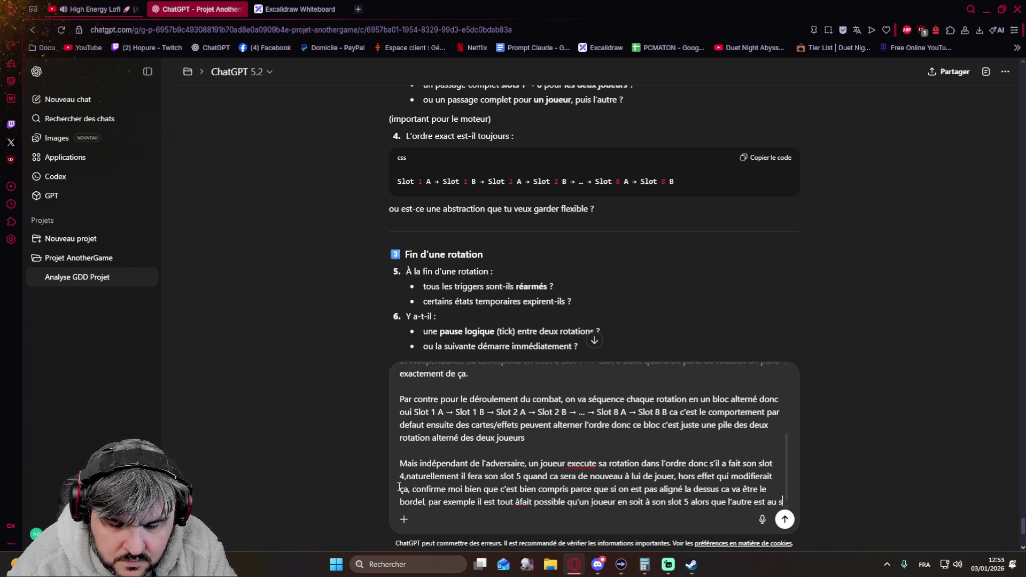
pyautogui.write('lot 3')
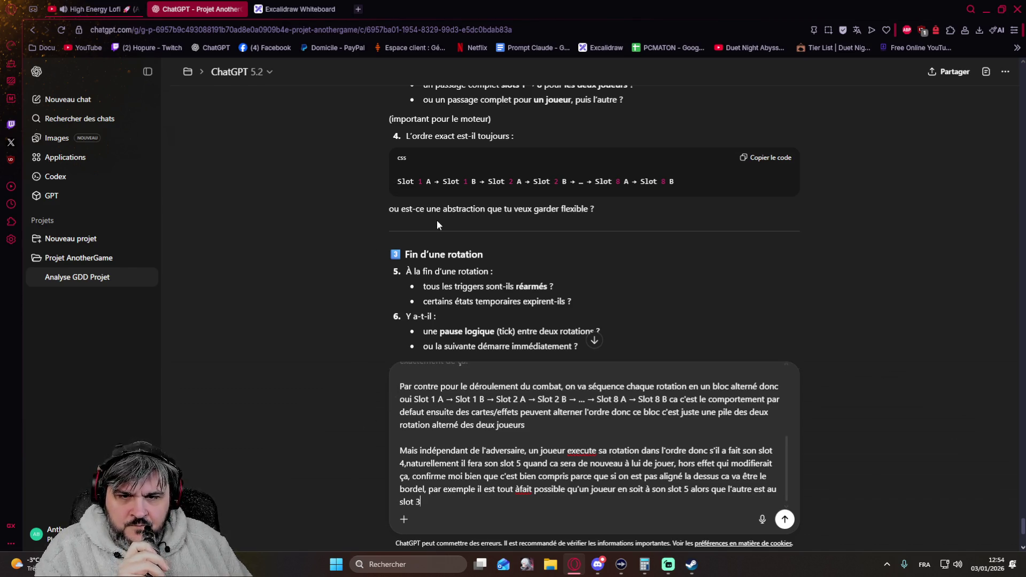
pyautogui.scroll(2, 409, 169)
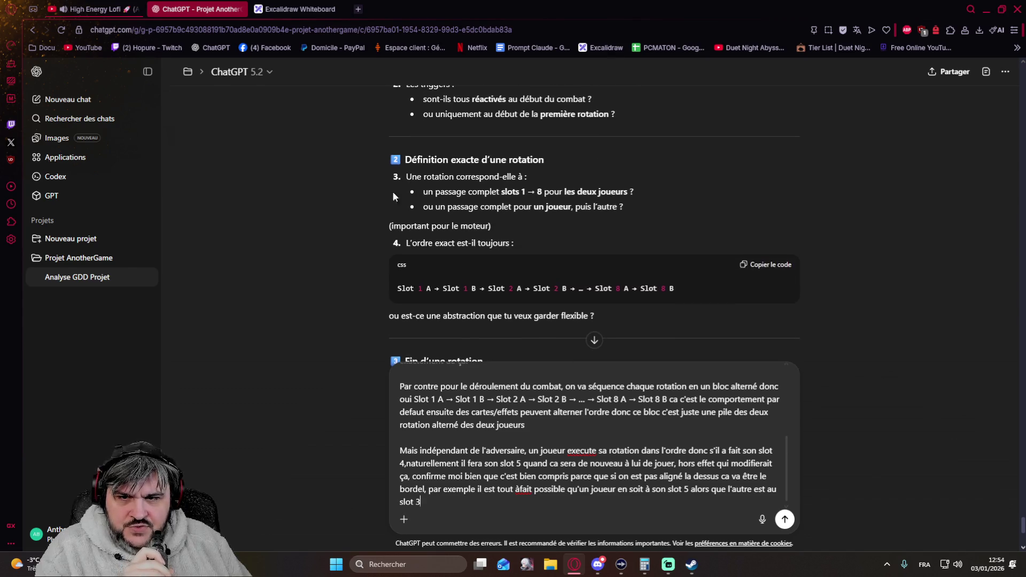
pyautogui.scroll(-2, 658, 265)
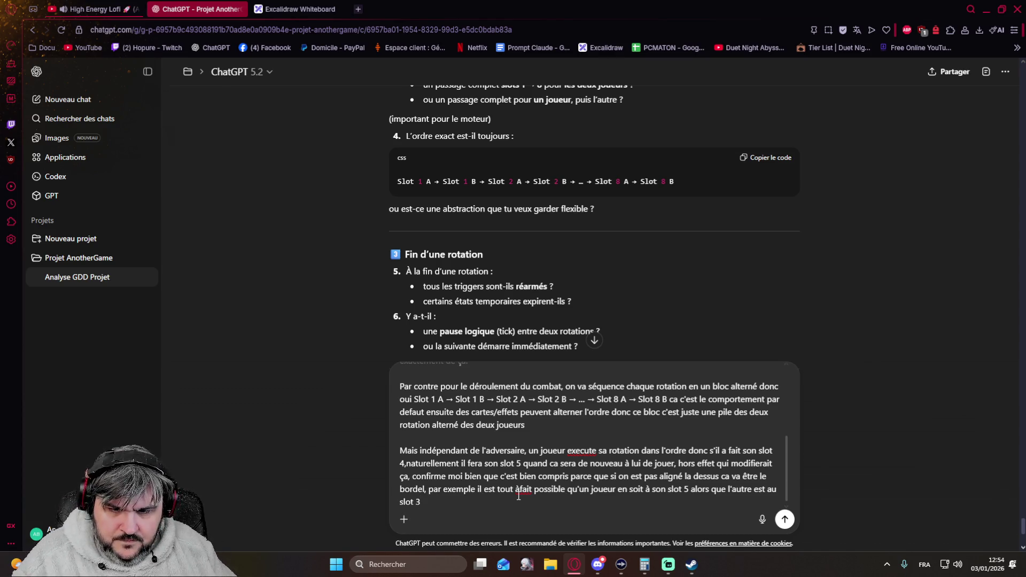
# Insert the space in 'à fait', add the 'Pour résumer…' alternating-rotation summary, and start item '3)'
pyautogui.click(520, 493)
pyautogui.click(430, 499)
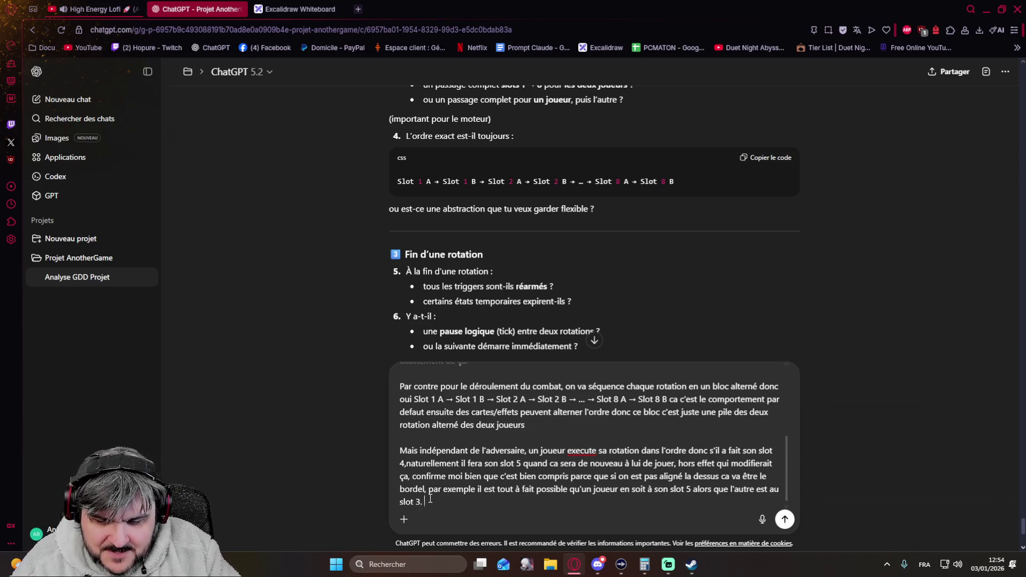
pyautogui.write('. Pour résumer')
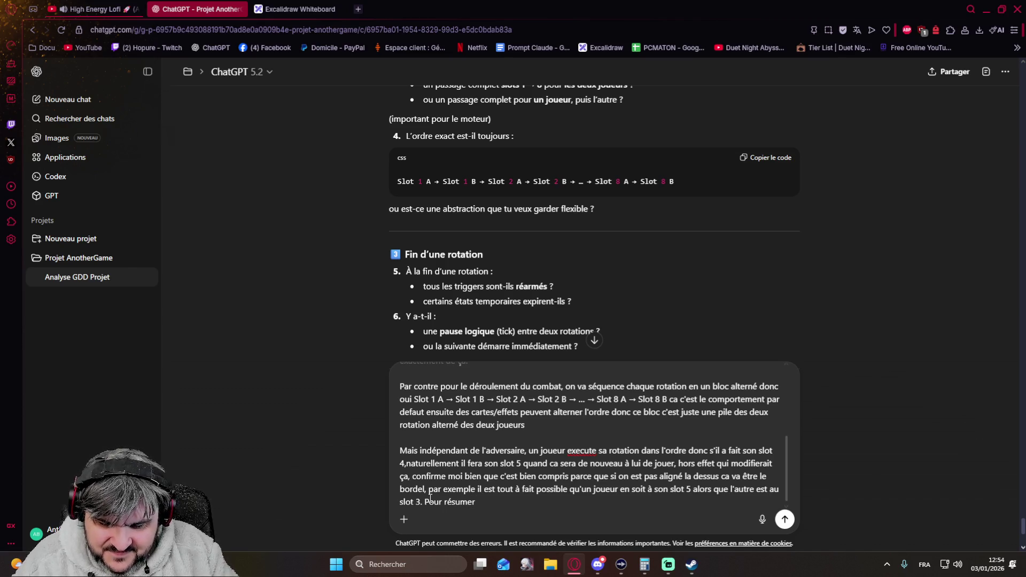
pyautogui.write(' chaque joueur joue sa rota')
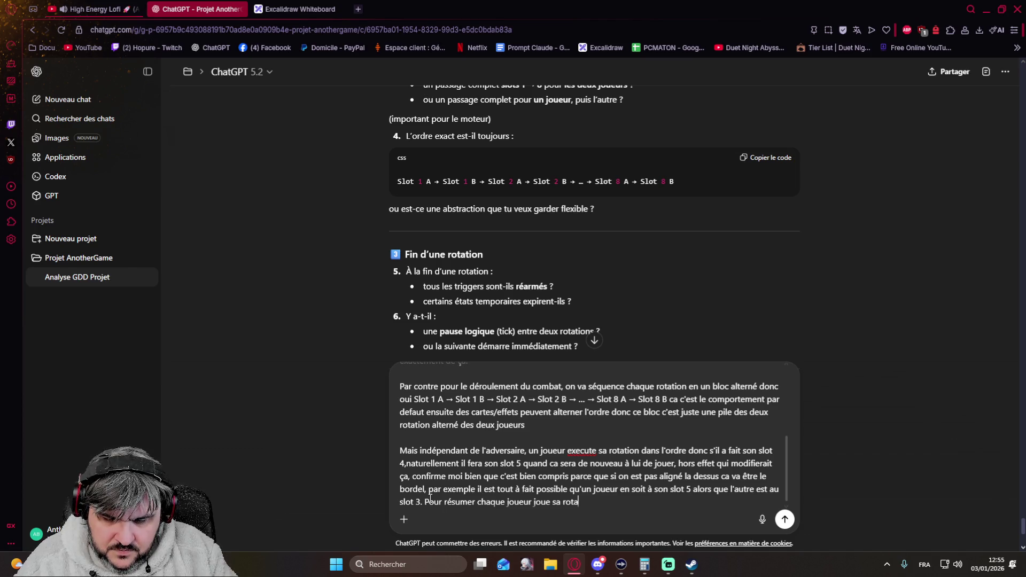
pyautogui.write('tion')
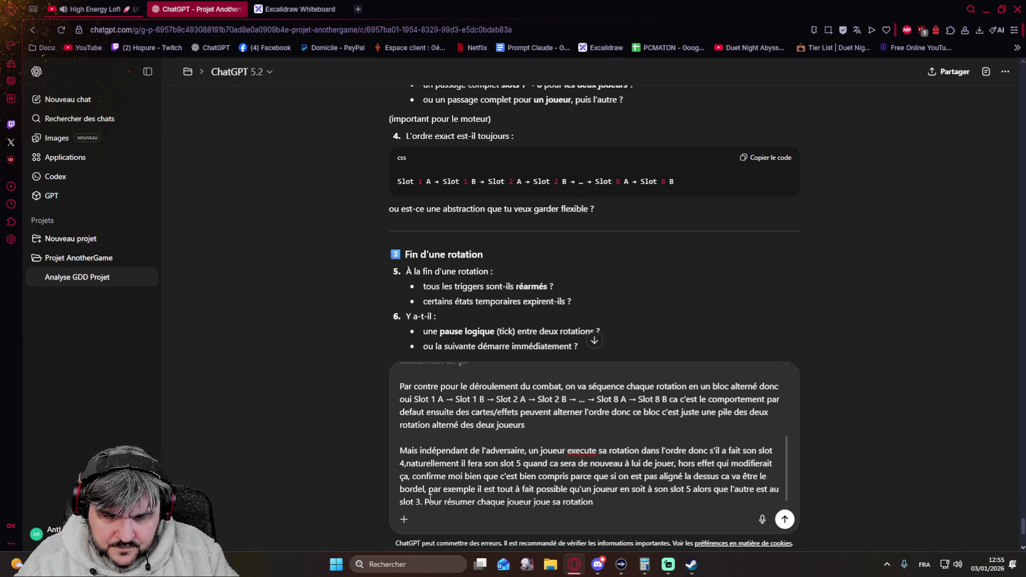
pyautogui.write('(qui peut être influencé')
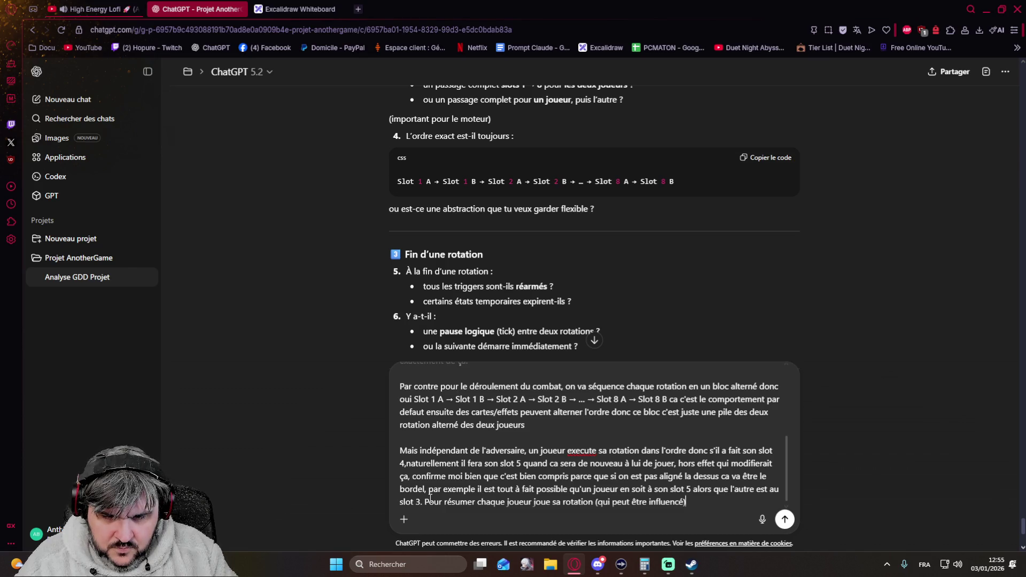
pyautogui.write('mais altern')
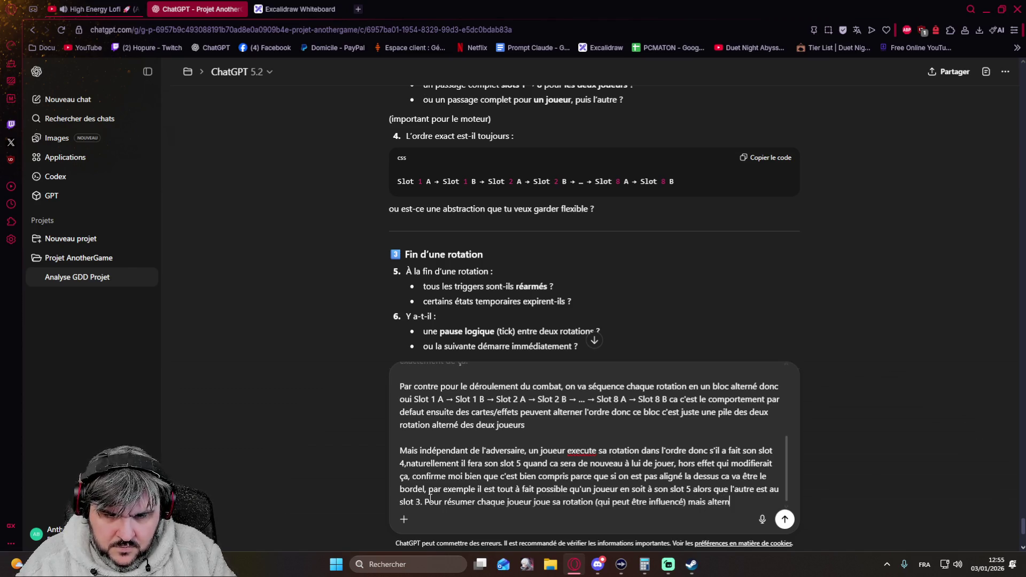
pyautogui.write("é avec l'adversaire")
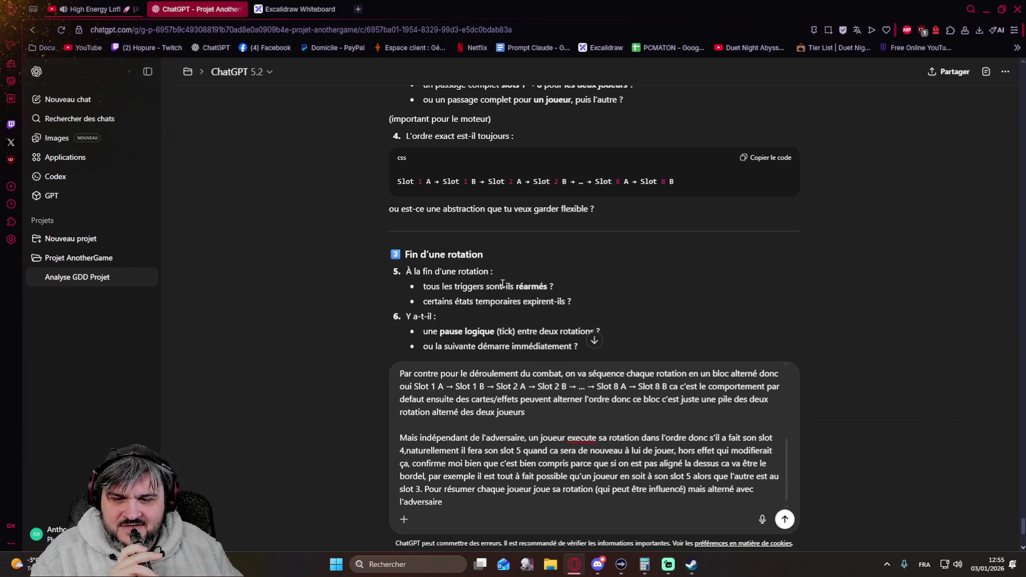
pyautogui.scroll(1, 474, 418)
pyautogui.scroll(-2, 474, 417)
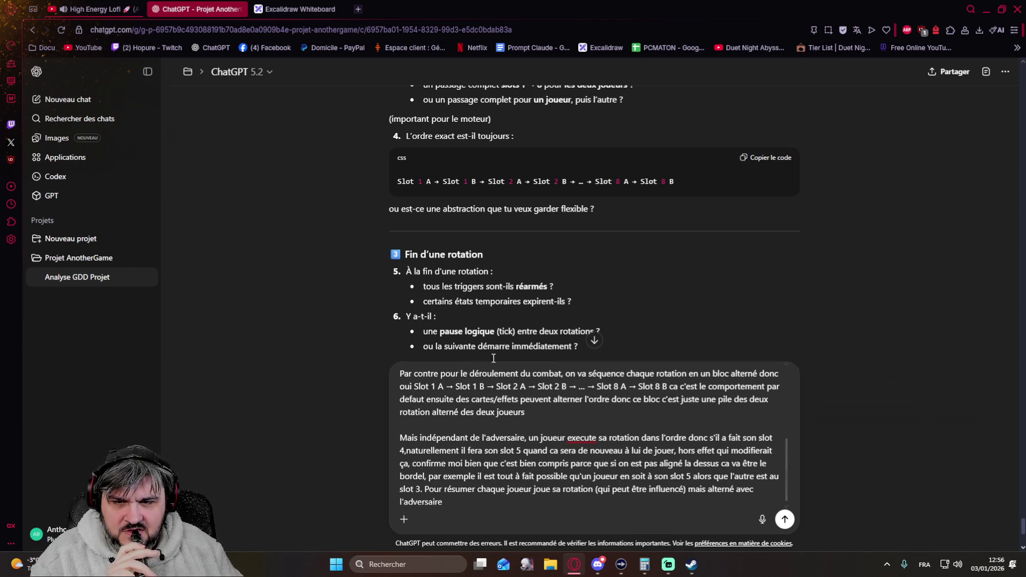
pyautogui.scroll(-2, 554, 261)
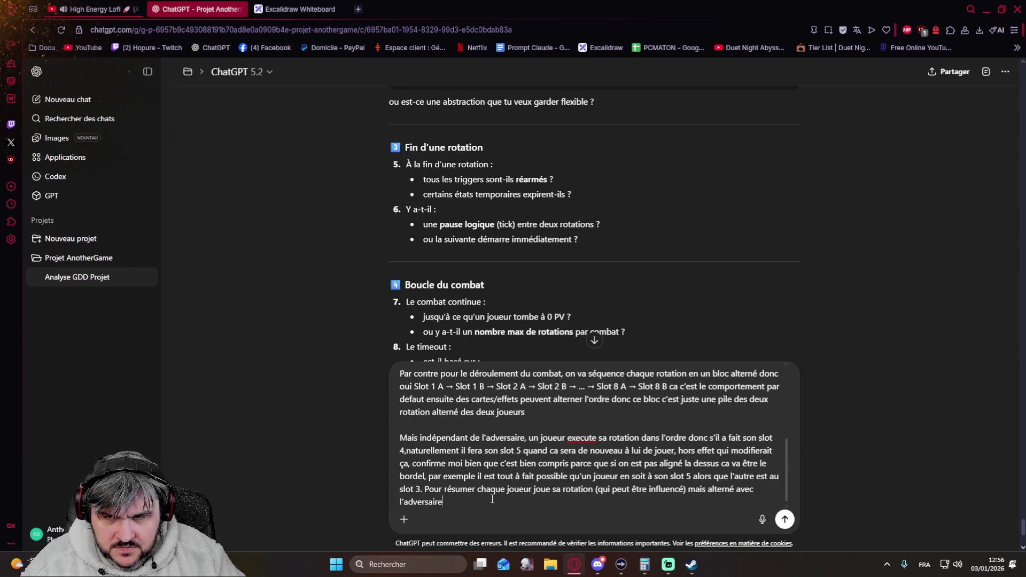
pyautogui.hotkey('shift', 'Return')
pyautogui.hotkey('shift', 'Return')
pyautogui.write('3')
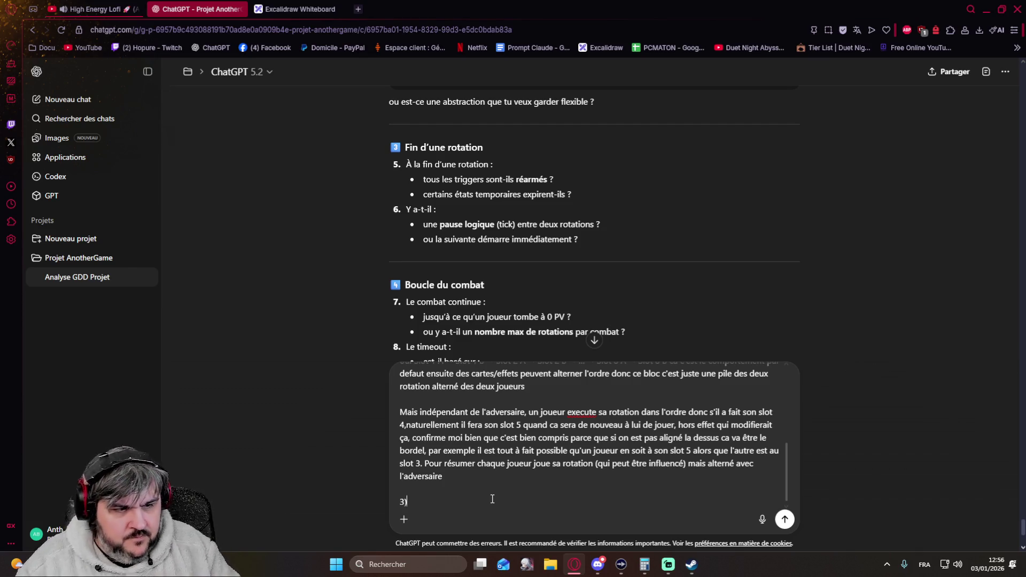
pyautogui.write(')')
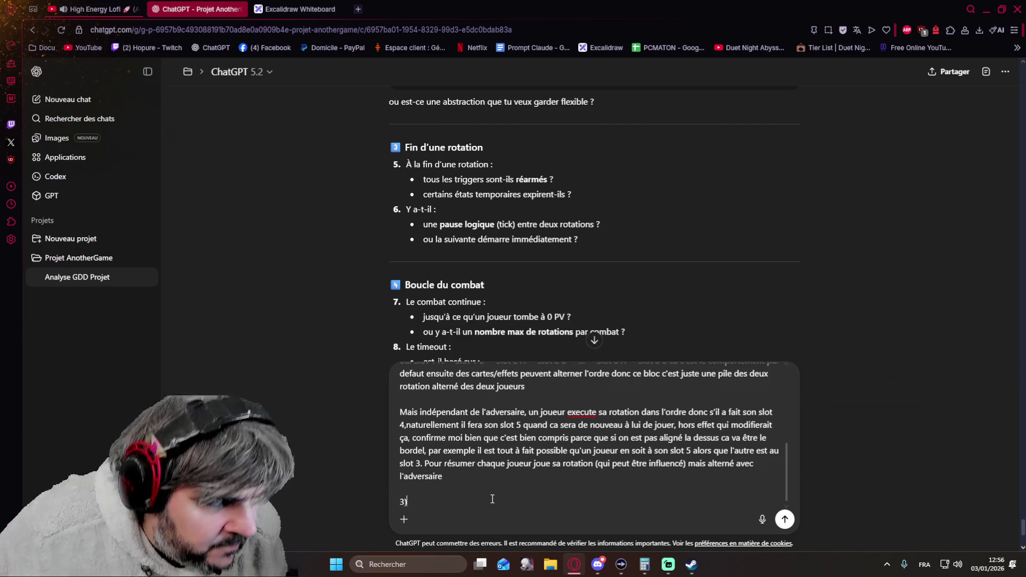
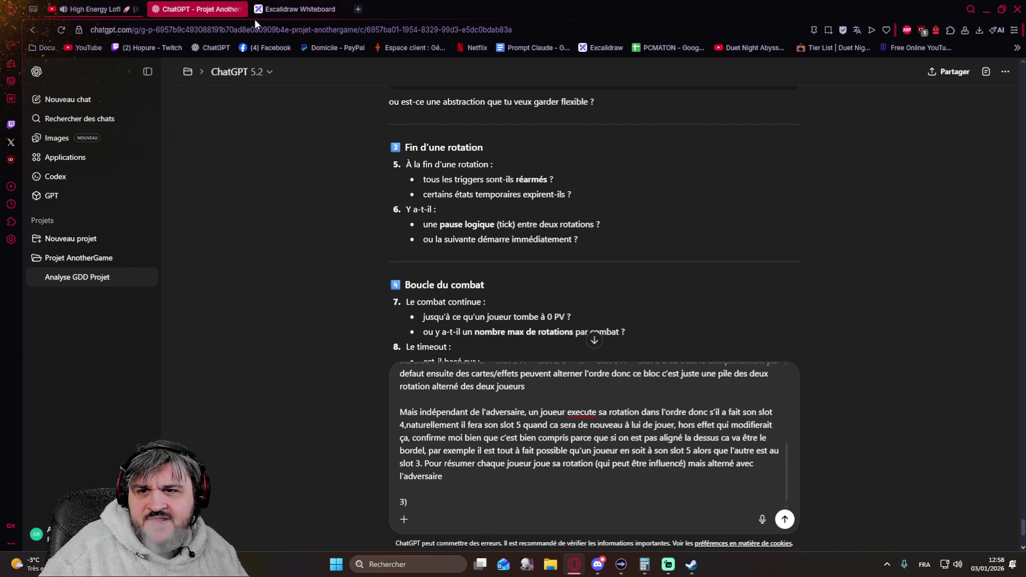
# Sketch three small boxes with arrows and a line beneath the orange diagram in Excalidraw, then return to ChatGPT
pyautogui.click(277, 10)
pyautogui.scroll(-3, 403, 302)
pyautogui.scroll(2, 369, 310)
pyautogui.scroll(1, 321, 299)
pyautogui.hscroll(-5, 426, 300)
pyautogui.hscroll(-5, 746, 322)
pyautogui.hscroll(-3, 818, 345)
pyautogui.hscroll(-5, 679, 351)
pyautogui.hscroll(-5, 396, 360)
pyautogui.hscroll(-2, 633, 266)
pyautogui.hscroll(-5, 566, 367)
pyautogui.scroll(3, 567, 367)
pyautogui.hscroll(5, 495, 419)
pyautogui.hscroll(3, 494, 420)
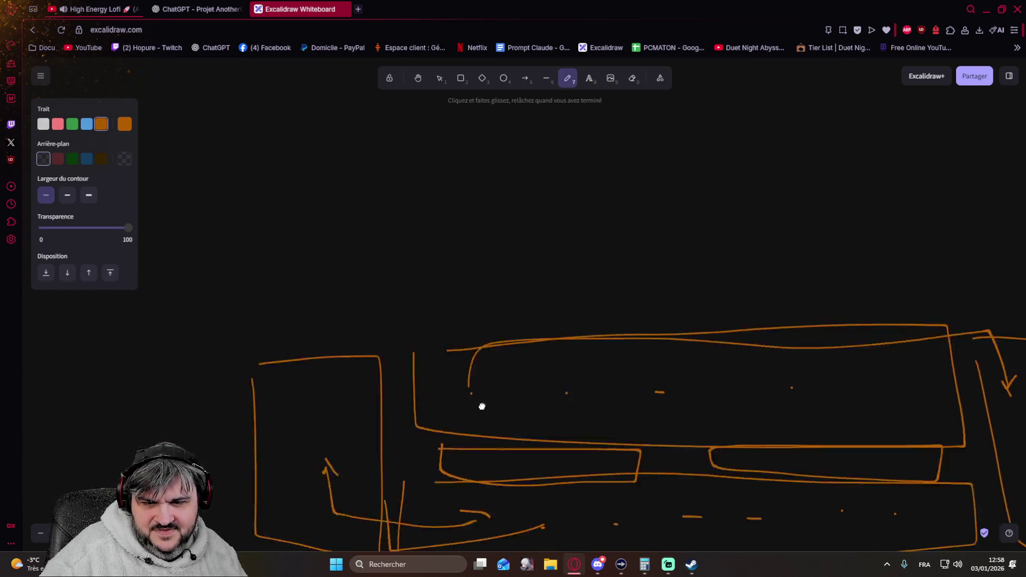
pyautogui.scroll(-2, 506, 379)
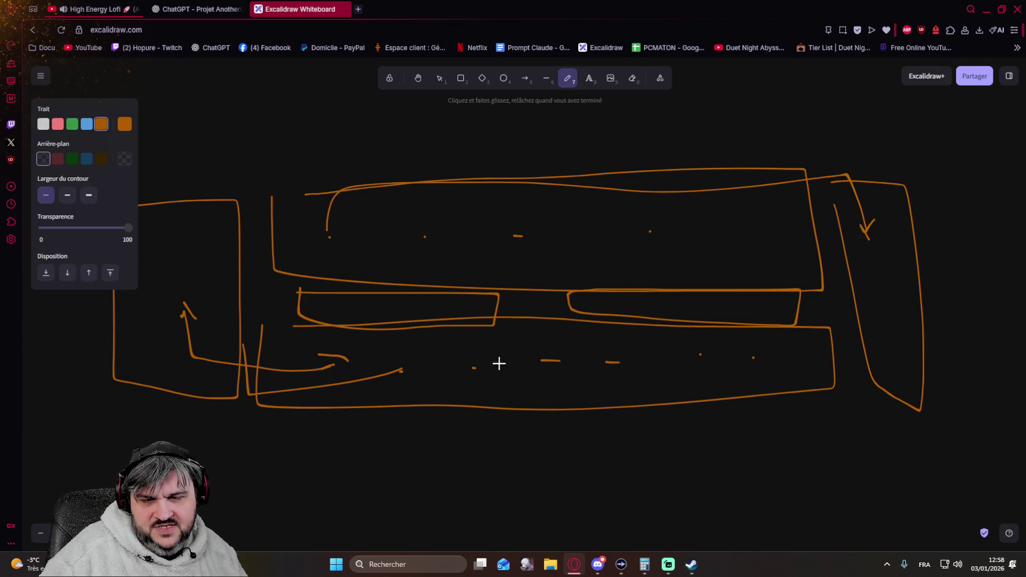
pyautogui.moveTo(308, 459)
pyautogui.mouseDown()
pyautogui.moveTo(382, 462)
pyautogui.moveTo(244, 454)
pyautogui.mouseUp()
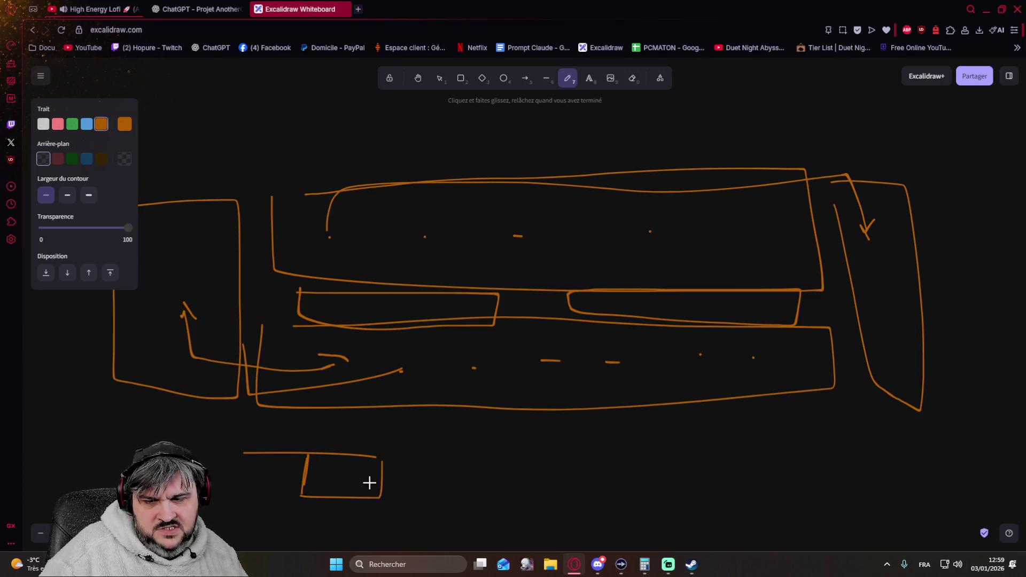
pyautogui.moveTo(377, 483)
pyautogui.mouseDown()
pyautogui.moveTo(407, 484)
pyautogui.moveTo(397, 489)
pyautogui.mouseUp()
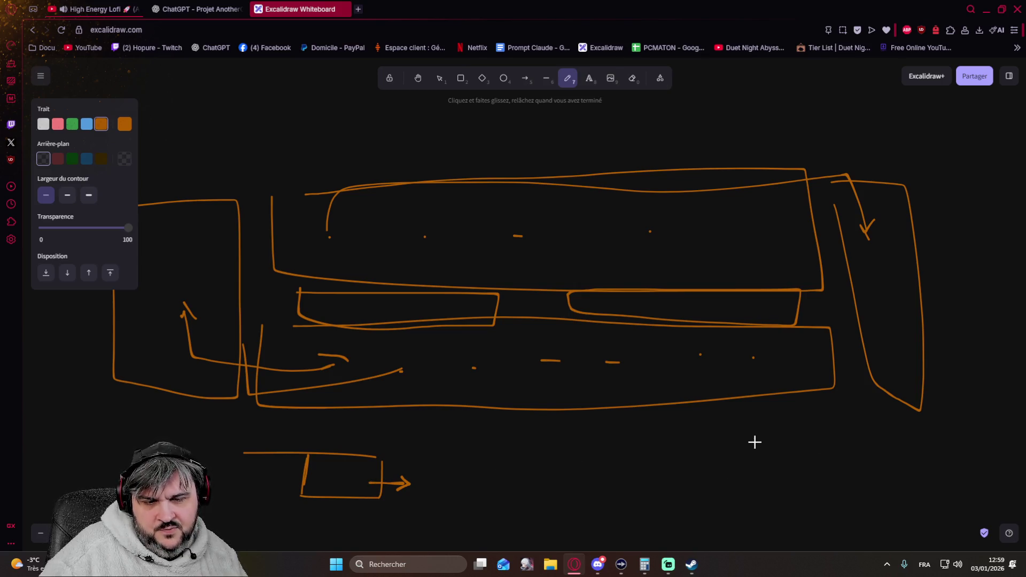
pyautogui.moveTo(747, 453)
pyautogui.mouseDown()
pyautogui.moveTo(671, 470)
pyautogui.moveTo(703, 475)
pyautogui.mouseUp()
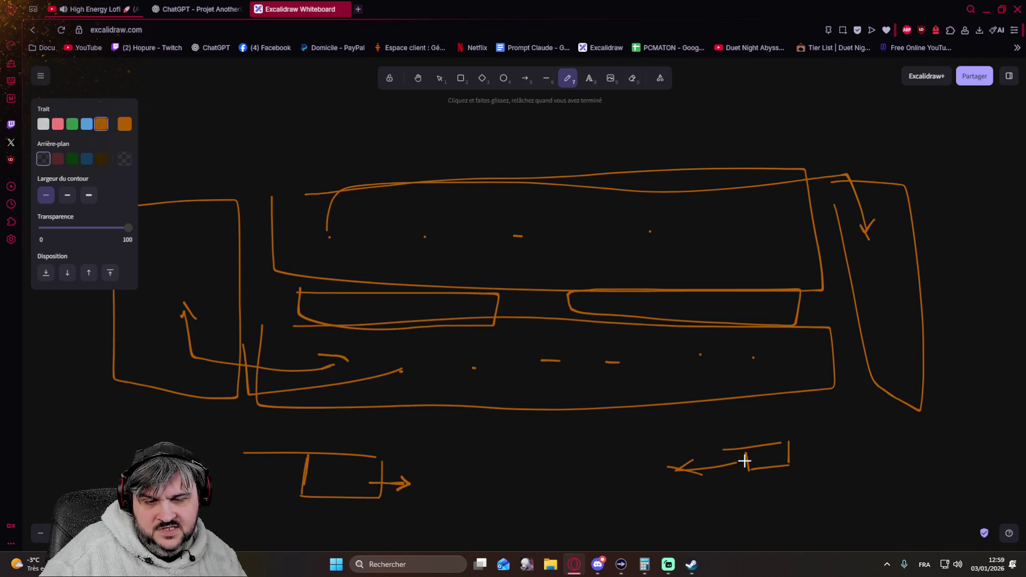
pyautogui.moveTo(451, 420)
pyautogui.mouseDown()
pyautogui.moveTo(563, 455)
pyautogui.moveTo(461, 419)
pyautogui.mouseUp()
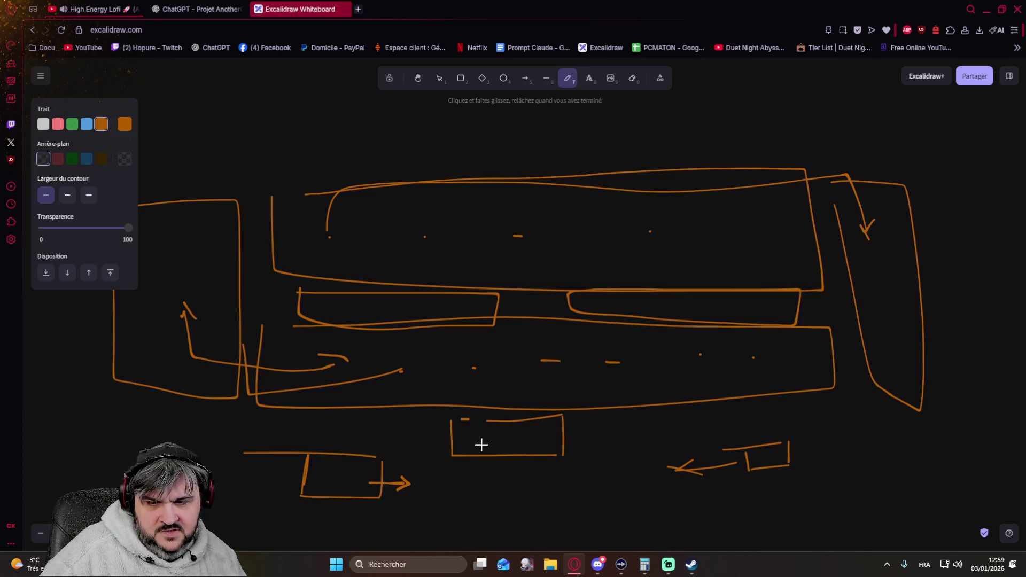
pyautogui.moveTo(561, 438); pyautogui.dragTo(464, 439)
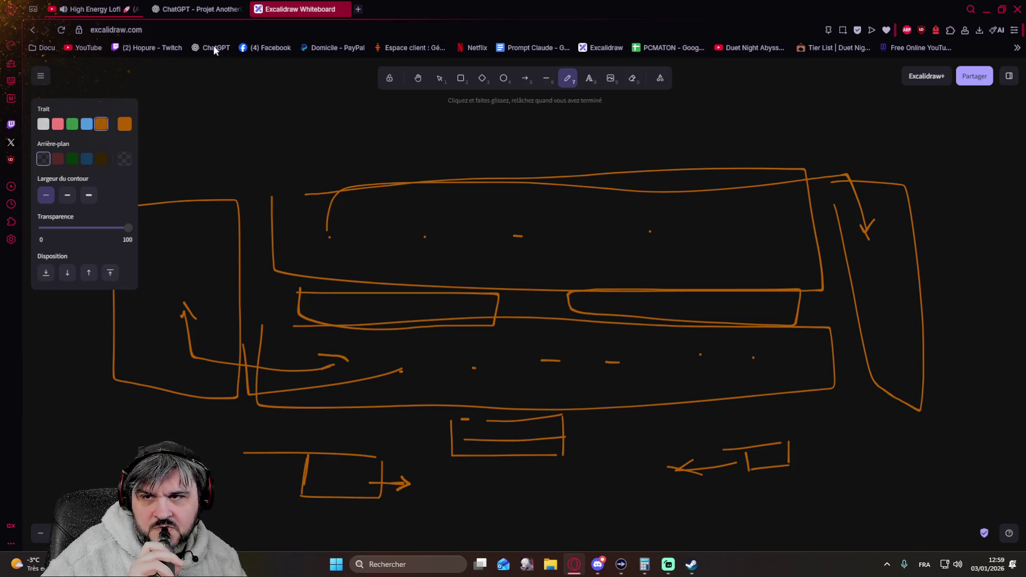
pyautogui.click(182, 7)
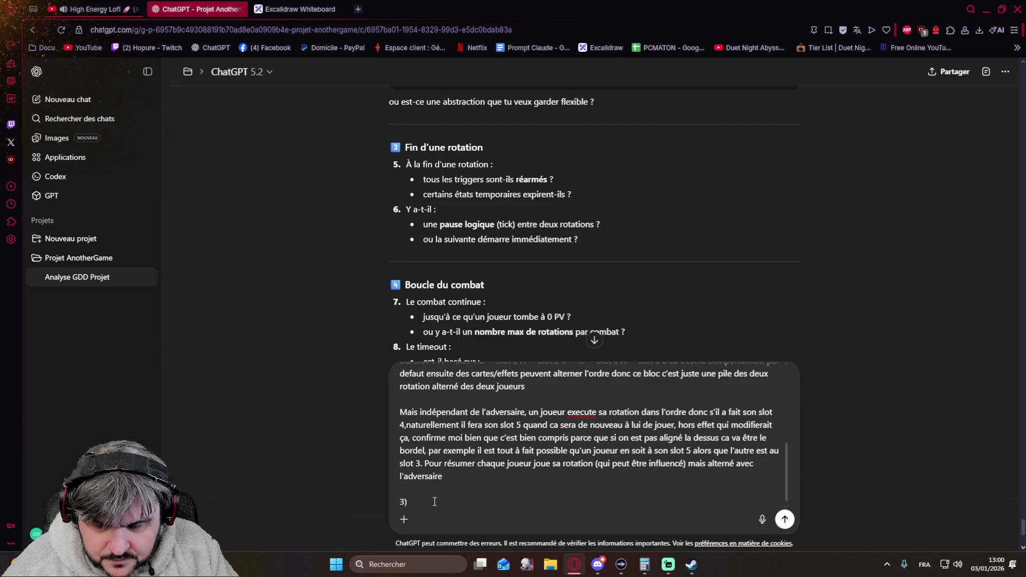
pyautogui.write('Pas necessairement, ')
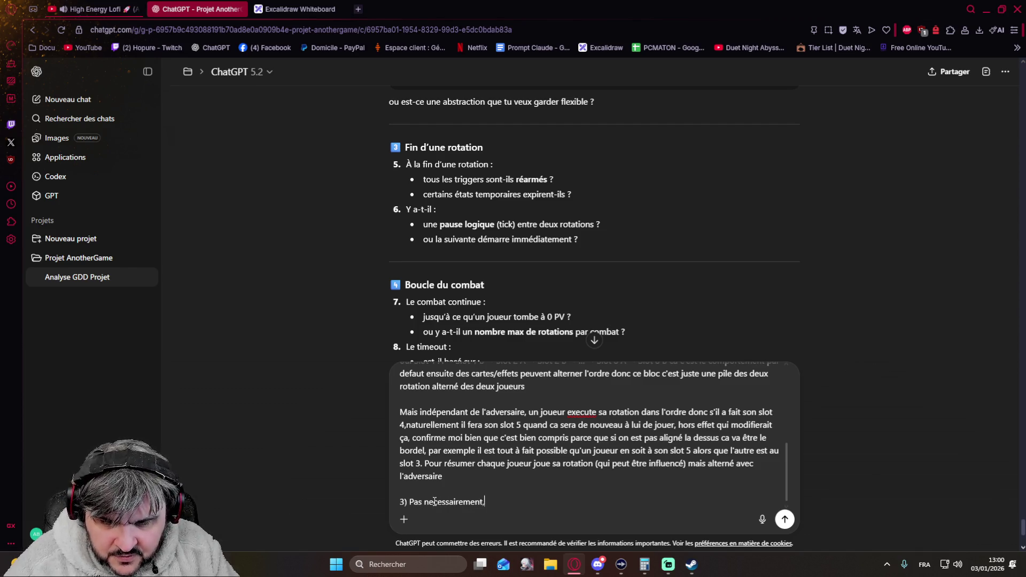
pyautogui.write("je pense q'")
# Write answer 3: triggers configurable by type, use count and cooldown, slot 1 chaining after slot 8
pyautogui.press('BackSpace')
pyautogui.write("u'il serait bien qu'on puisse configu")
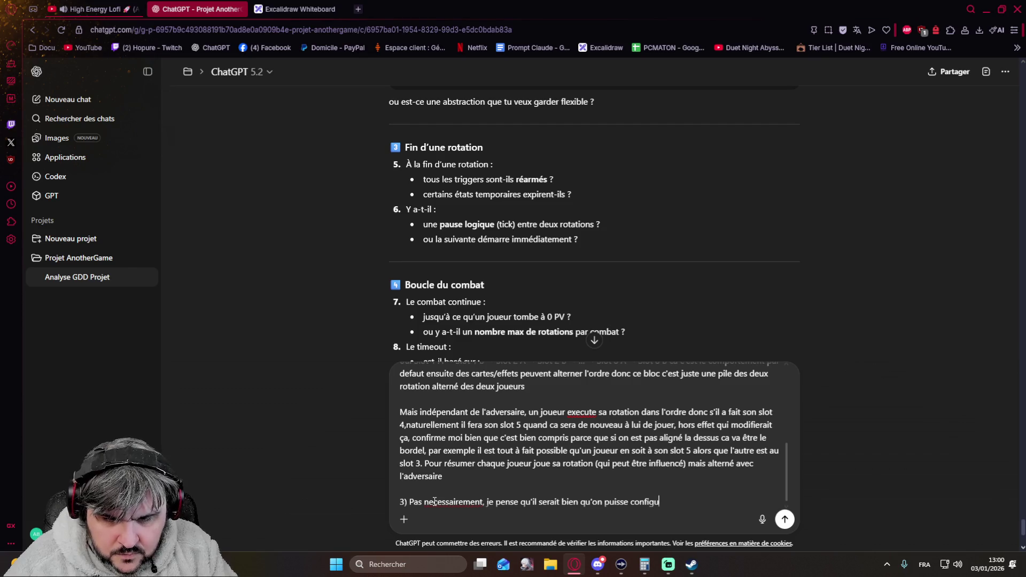
pyautogui.write('rer les trigger avec ')
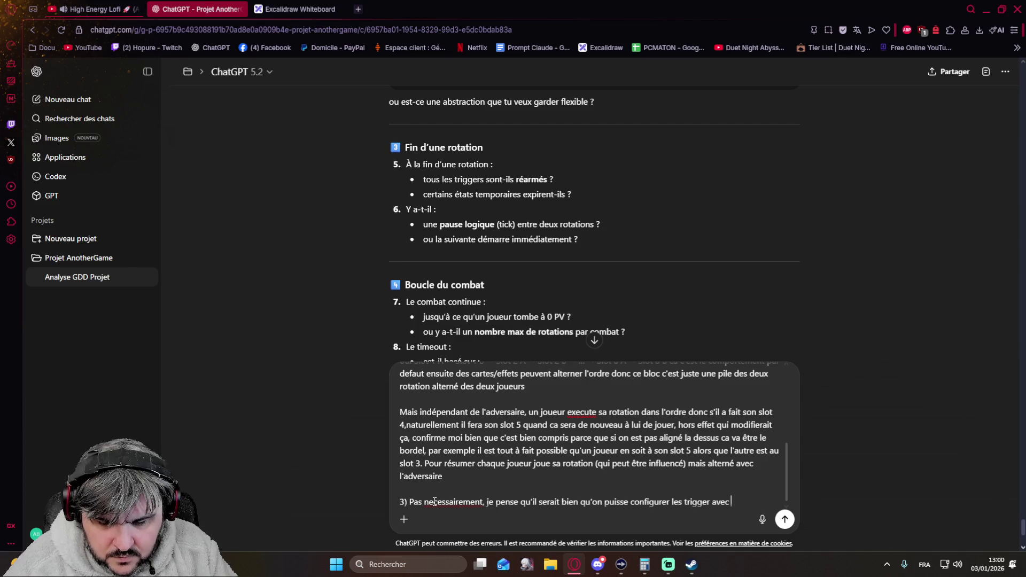
pyautogui.write("des paramètres type, nombre d'utilisation, cooldown")
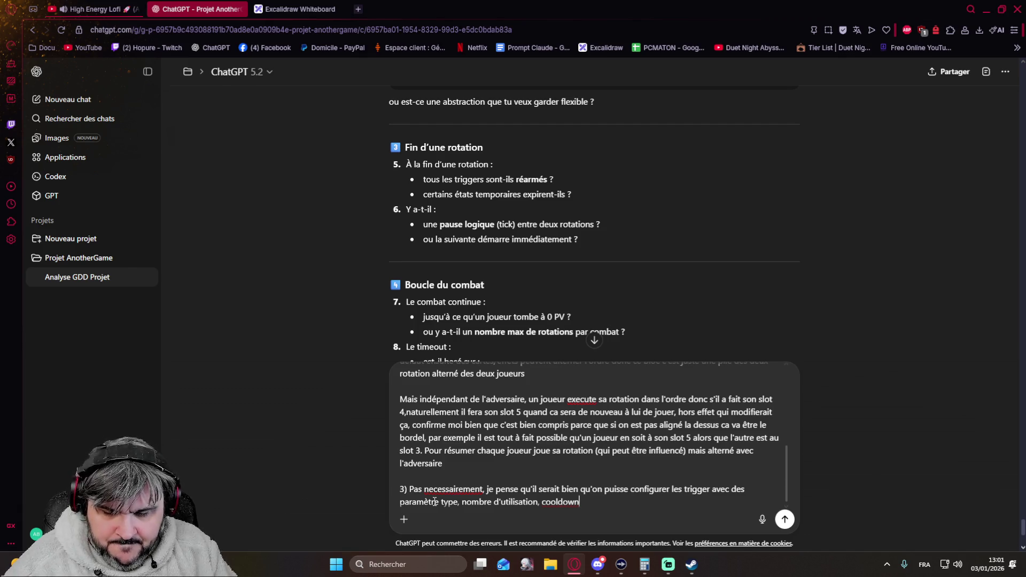
pyautogui.write('et oui')
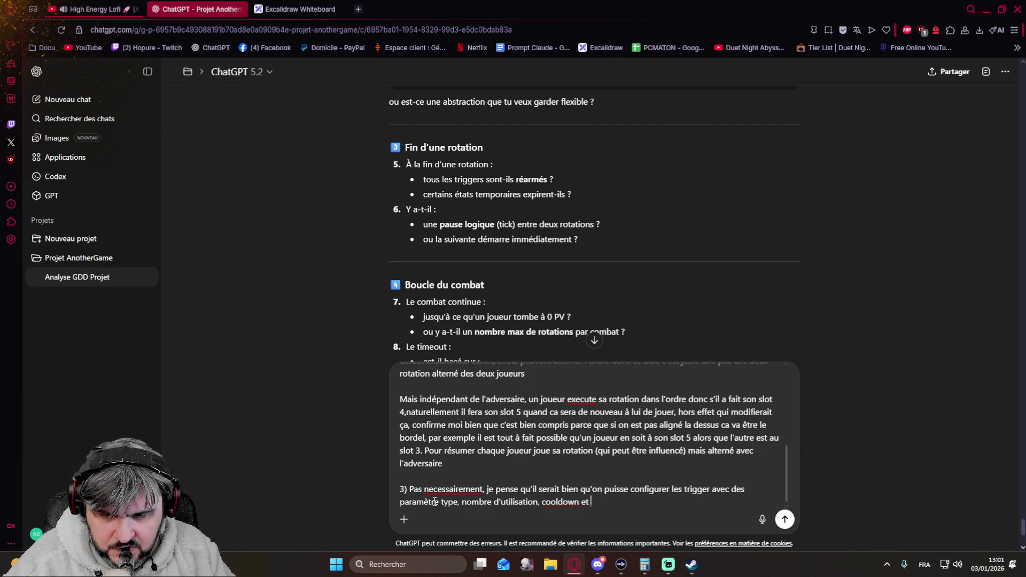
pyautogui.press('BackSpace')
pyautogui.press('BackSpace')
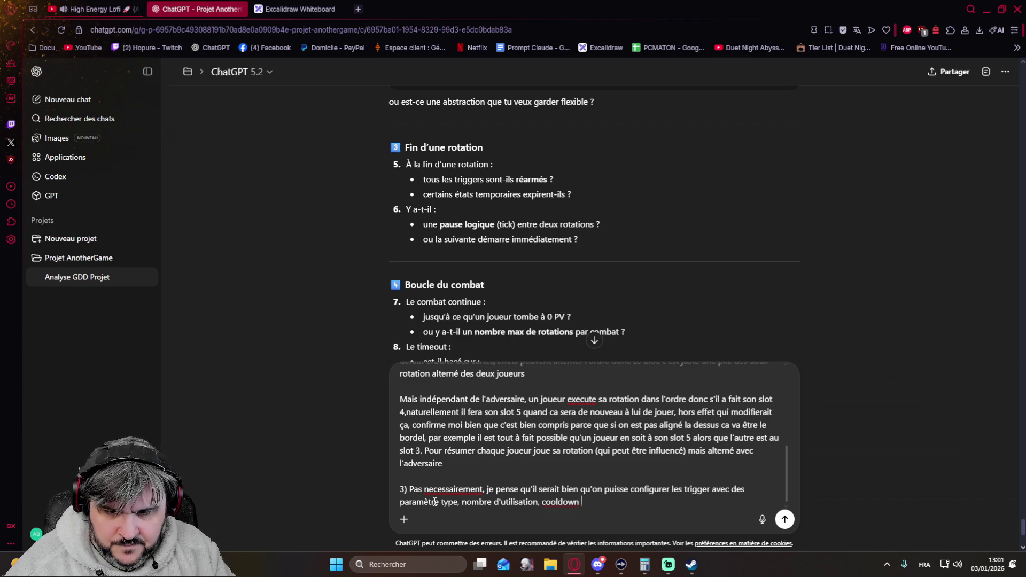
pyautogui.write("et non pas d'effet temporaire")
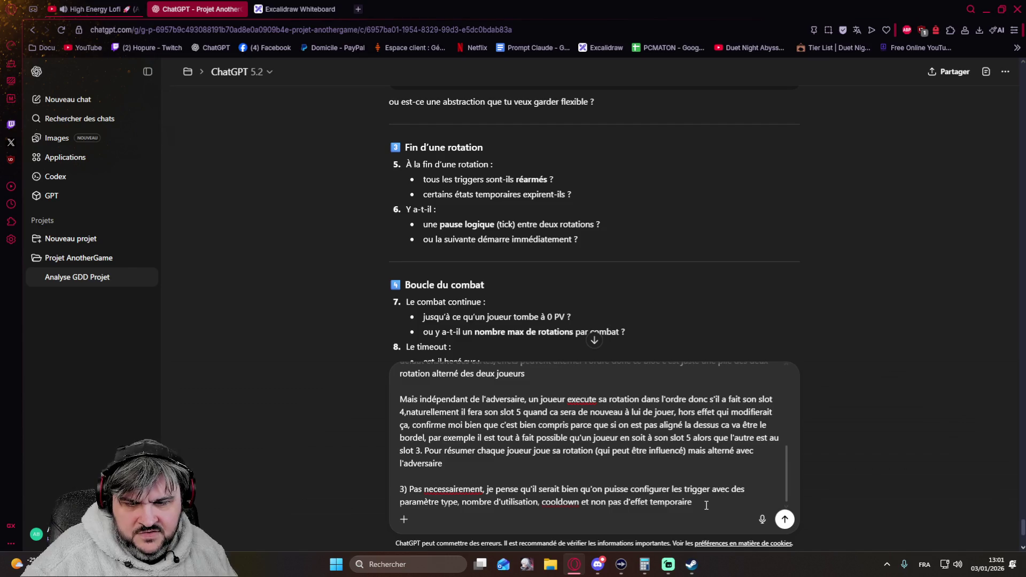
pyautogui.write(' et non pas de poau')
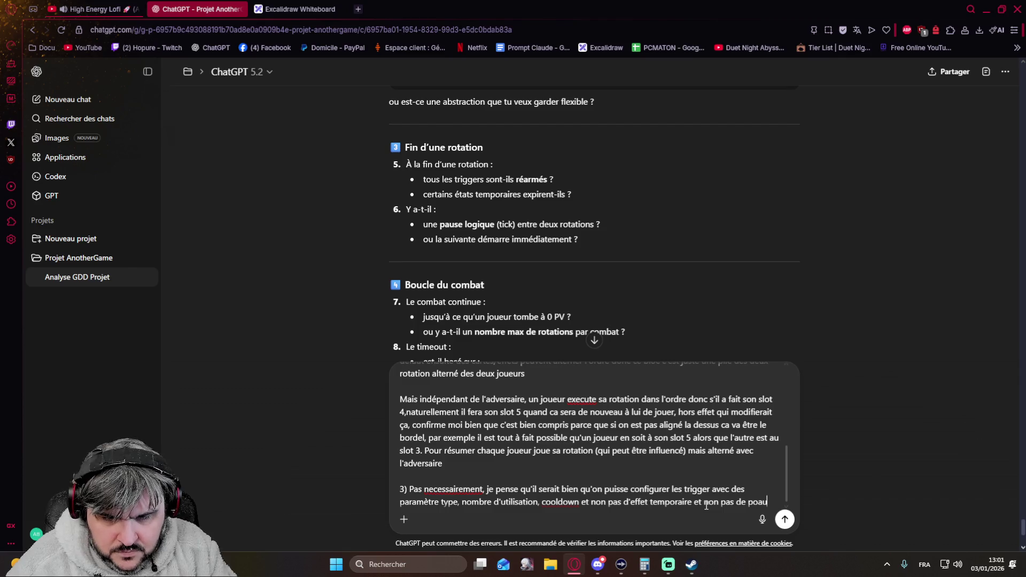
pyautogui.press('BackSpace')
pyautogui.press('BackSpace')
pyautogui.press('BackSpace')
pyautogui.write('ause,')
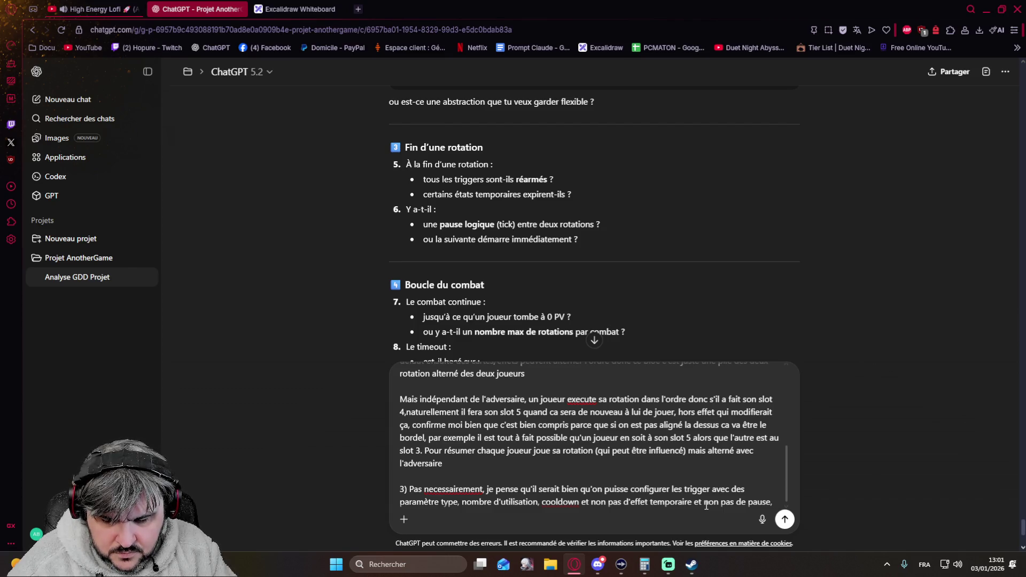
pyautogui.write(' ca enchaine directement, le slot 1')
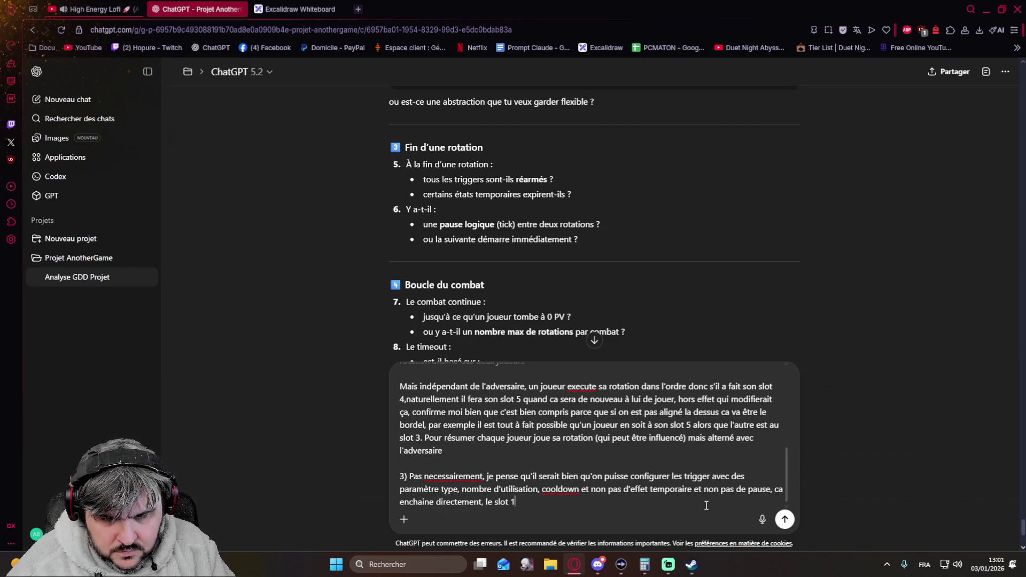
pyautogui.write(' et dans la continuité du slot 8')
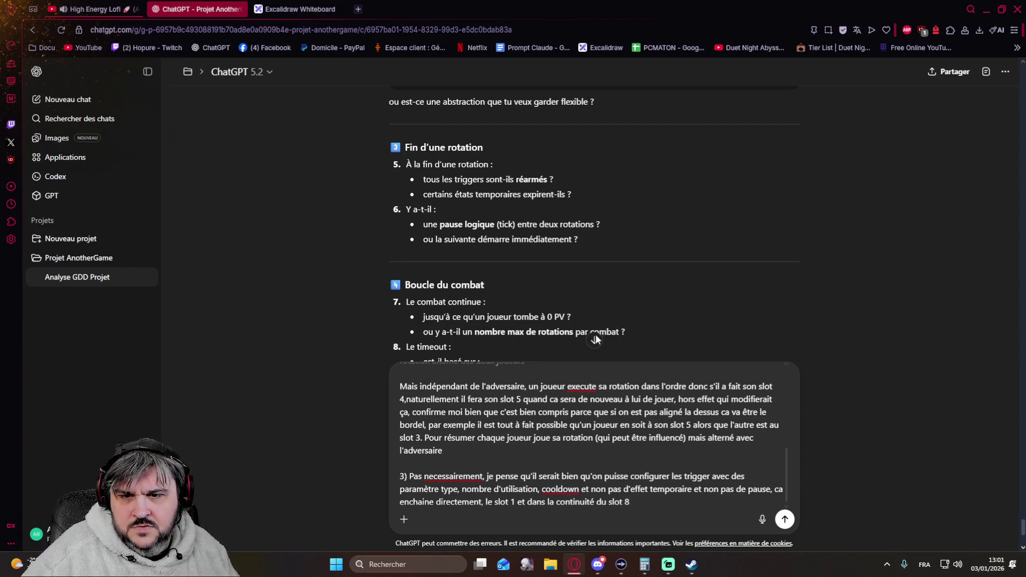
pyautogui.scroll(-2, 281, 272)
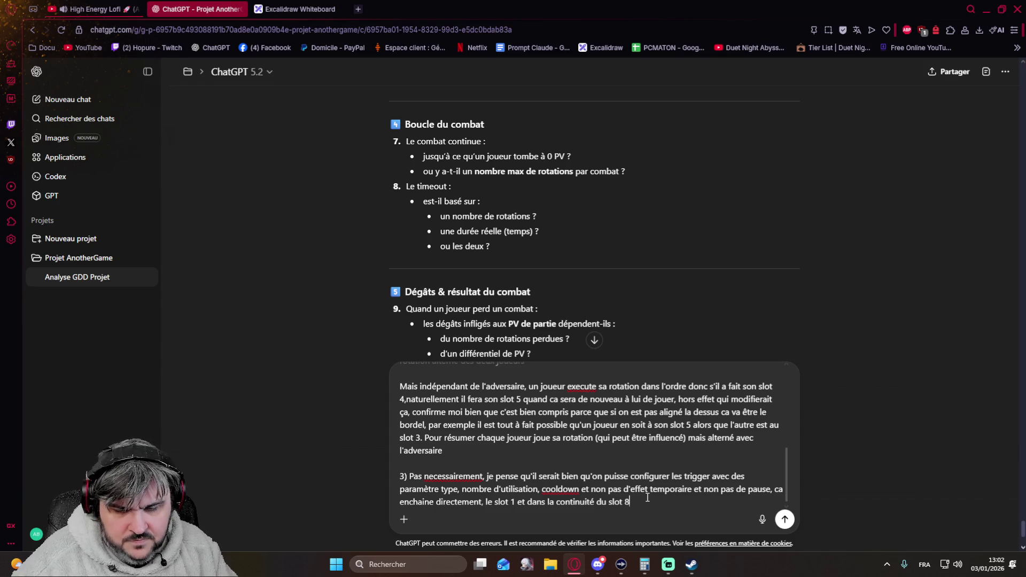
# Write answer 4: combat loops until 0 HP, real-time timeout, speed ramping gradually from x1 to x2
pyautogui.hotkey('shift', 'Return')
pyautogui.hotkey('shift', 'Return')
pyautogui.write('4)')
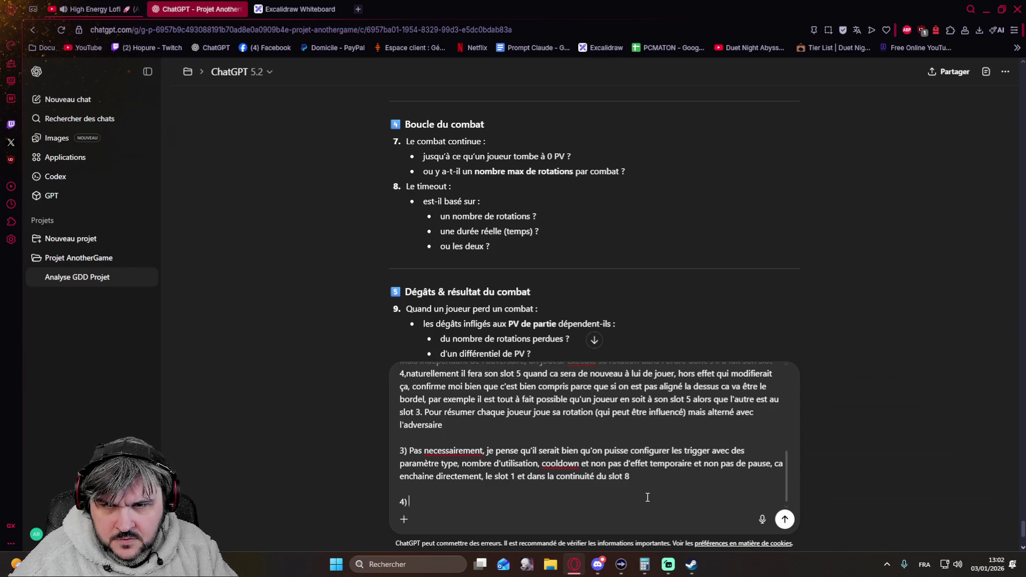
pyautogui.write(" Le combat boucle jusqu'à ")
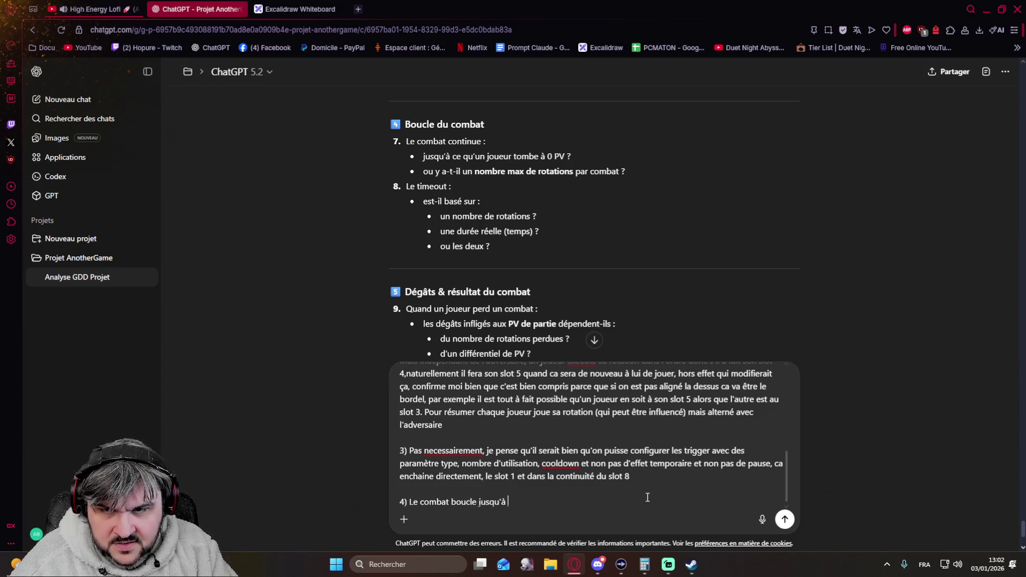
pyautogui.write("ce qu'un joueur tombe à 0 pv")
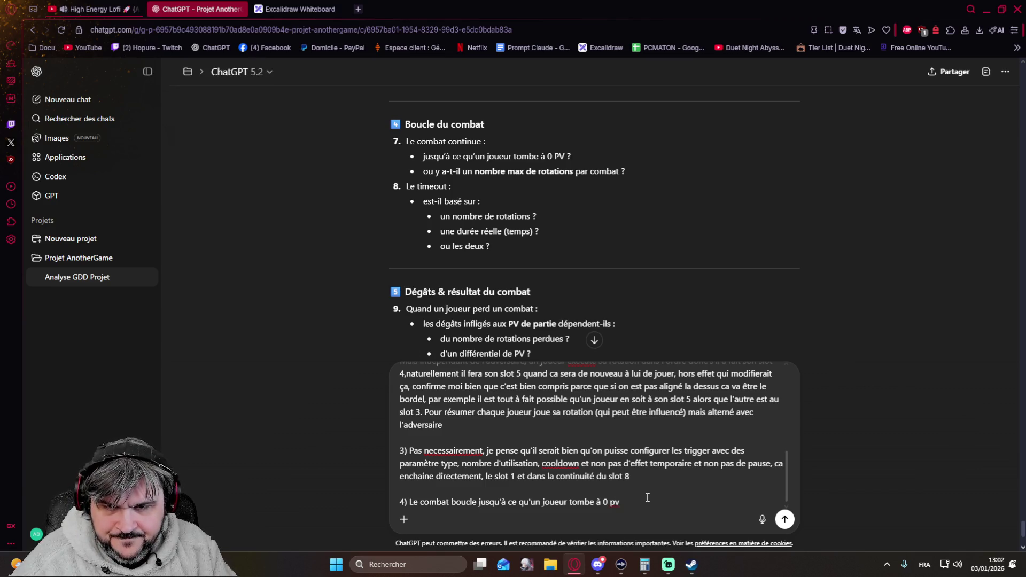
pyautogui.write(', pas de rotation max')
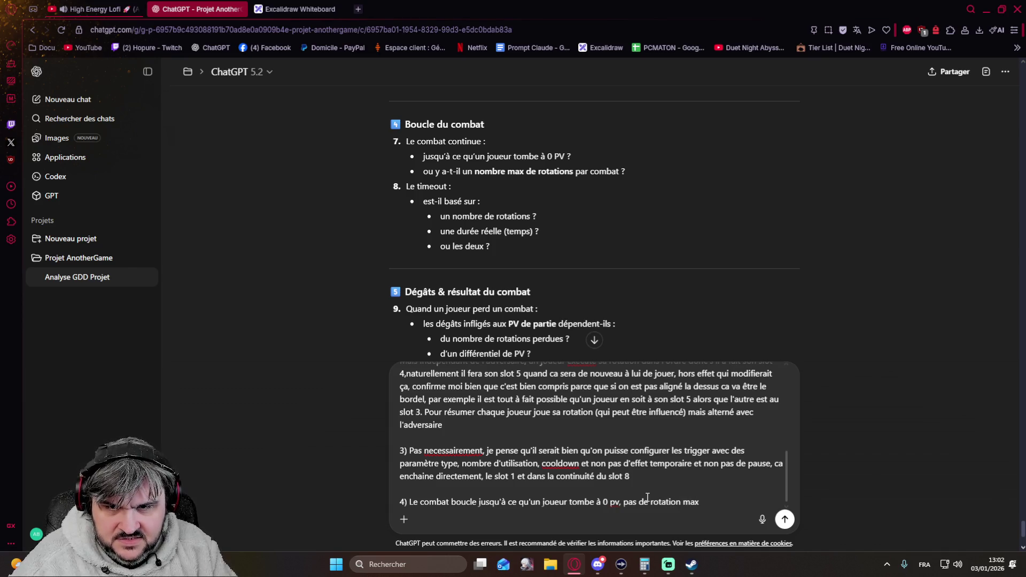
pyautogui.write(', le timeout est une durée réelle et ')
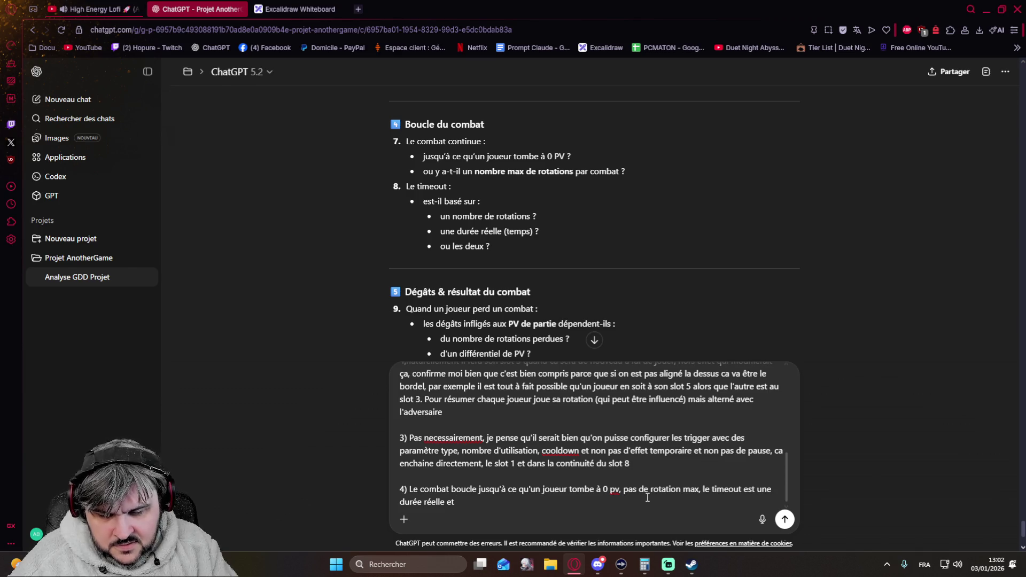
pyautogui.write('il y a une accelleration du combat graduel, vitesse x1 au début puis 1.1')
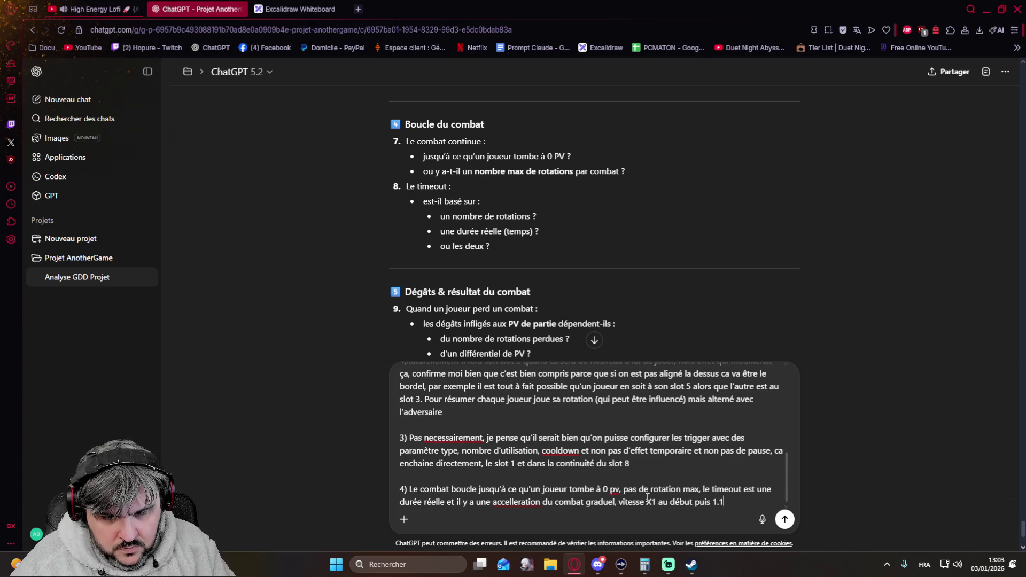
pyautogui.press('BackSpace')
pyautogui.press('BackSpace')
pyautogui.press('BackSpace')
pyautogui.write('x1.1 ')
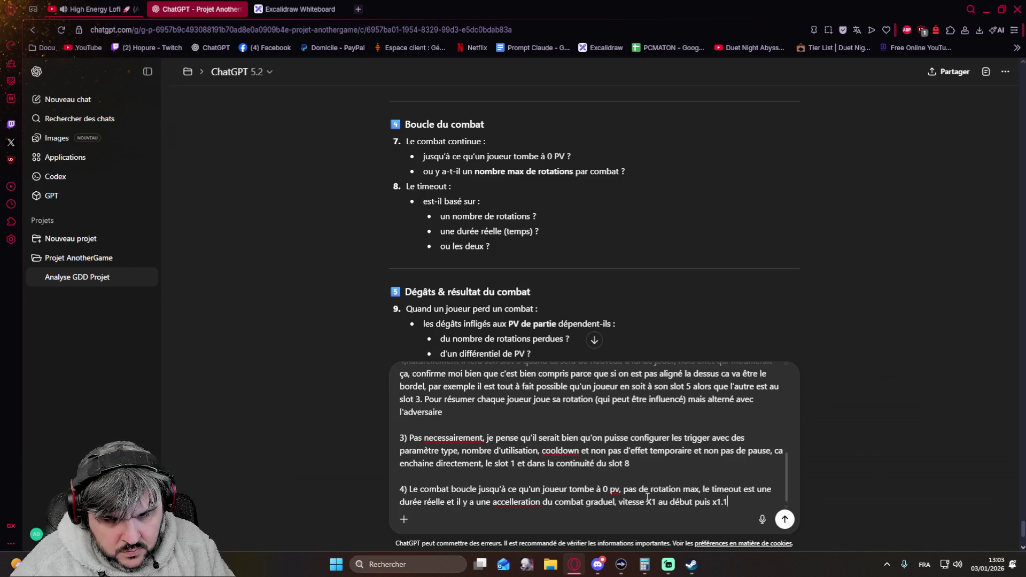
pyautogui.write('puis 1')
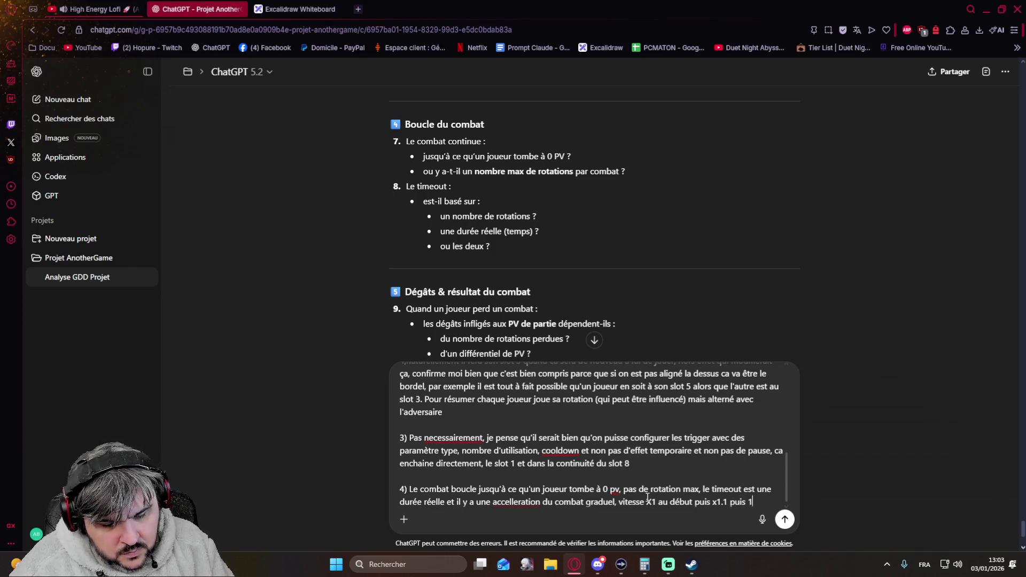
pyautogui.write(".2 etc jusqu'à x2 par exemple. On mon")
pyautogui.write("d'un cran ")
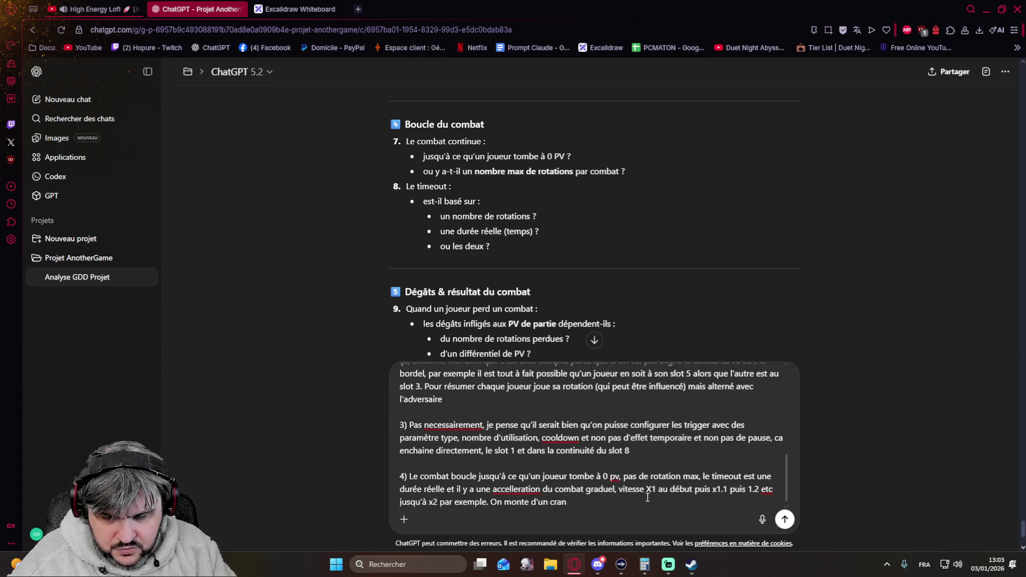
pyautogui.write('à chaque ')
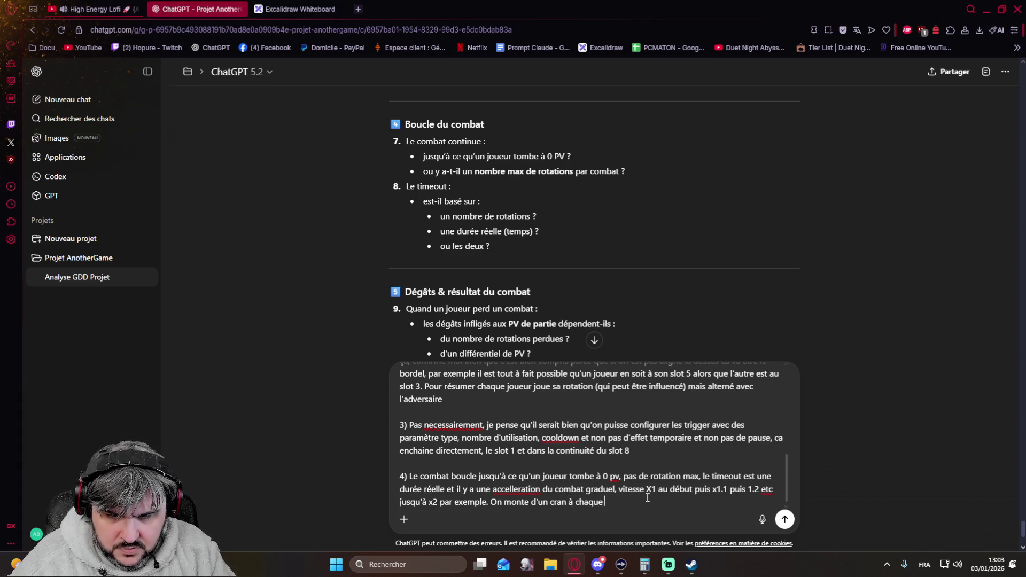
pyautogui.write('rotation du joueur le pl')
pyautogui.press('BackSpace')
pyautogui.press('BackSpace')
pyautogui.press('BackSpace')
pyautogui.press('BackSpace')
pyautogui.press('BackSpace')
pyautogui.press('BackSpace')
pyautogui.press('BackSpace')
pyautogui.press('BackSpace')
pyautogui.press('BackSpace')
pyautogui.press('BackSpace')
pyautogui.press('BackSpace')
pyautogui.press('BackSpace')
pyautogui.write('toutes les X secondes')
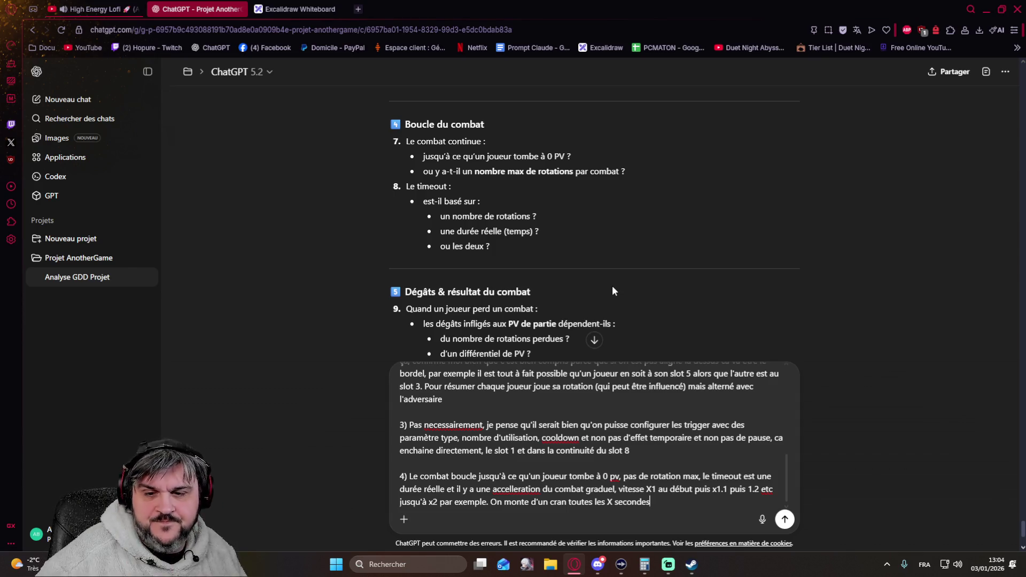
# Correct the misspelled word to 'nécessairement' via the spelling suggestion
pyautogui.rightClick(465, 426)
pyautogui.click(493, 182)
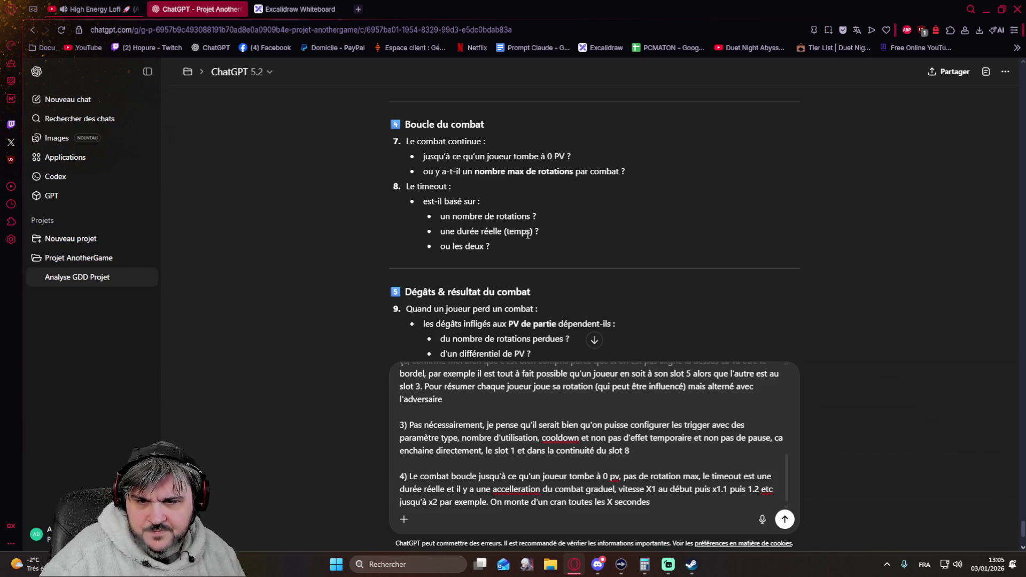
pyautogui.scroll(-2, 357, 233)
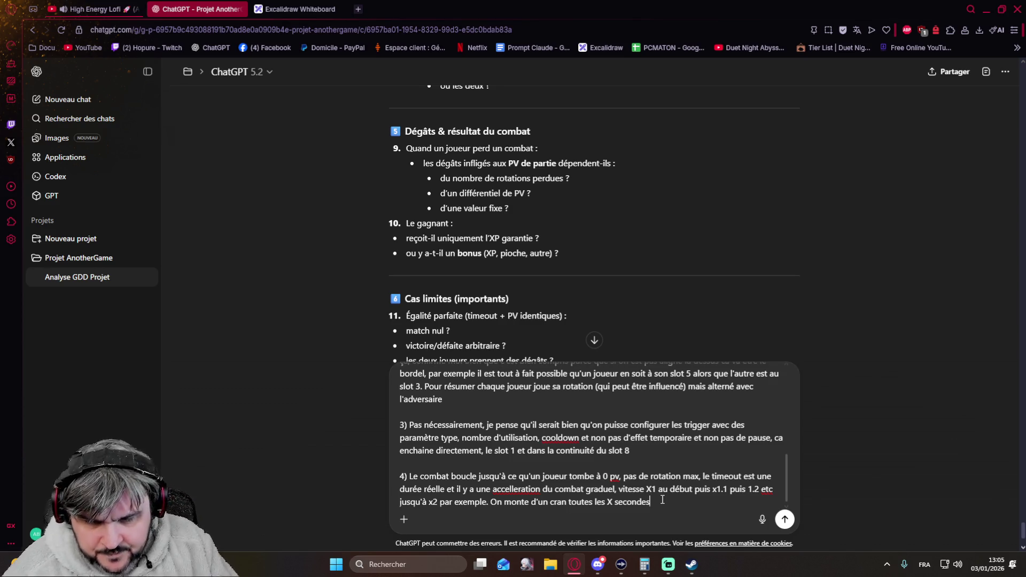
# Place the cursor back at the end of the draft message to resume writing
pyautogui.click(662, 500)
# Add answer 5: fixed value plus passive, no winner bonus beyond not losing HP
pyautogui.hotkey('shift', 'Return')
pyautogui.hotkey('shift', 'Return')
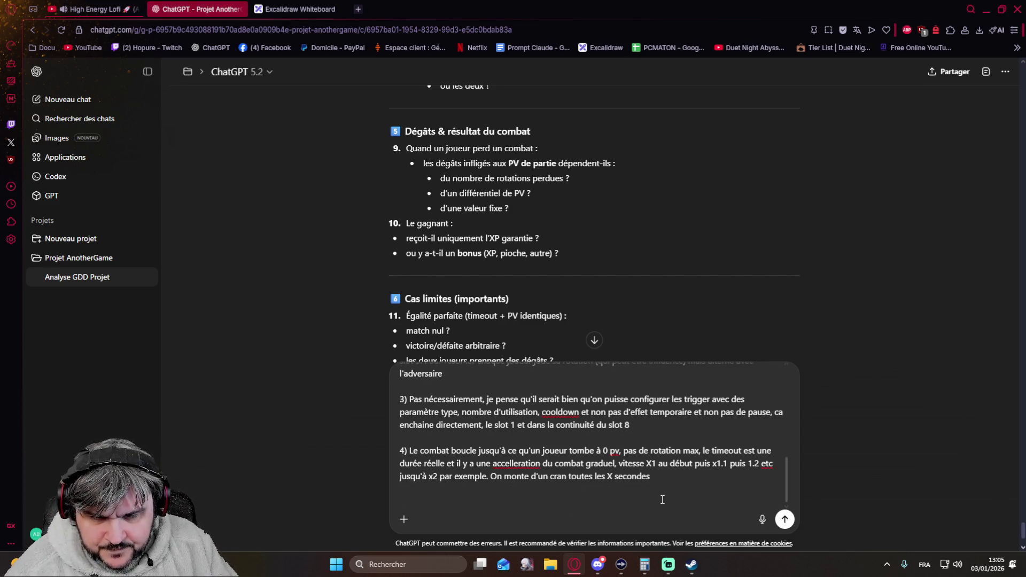
pyautogui.write('5)')
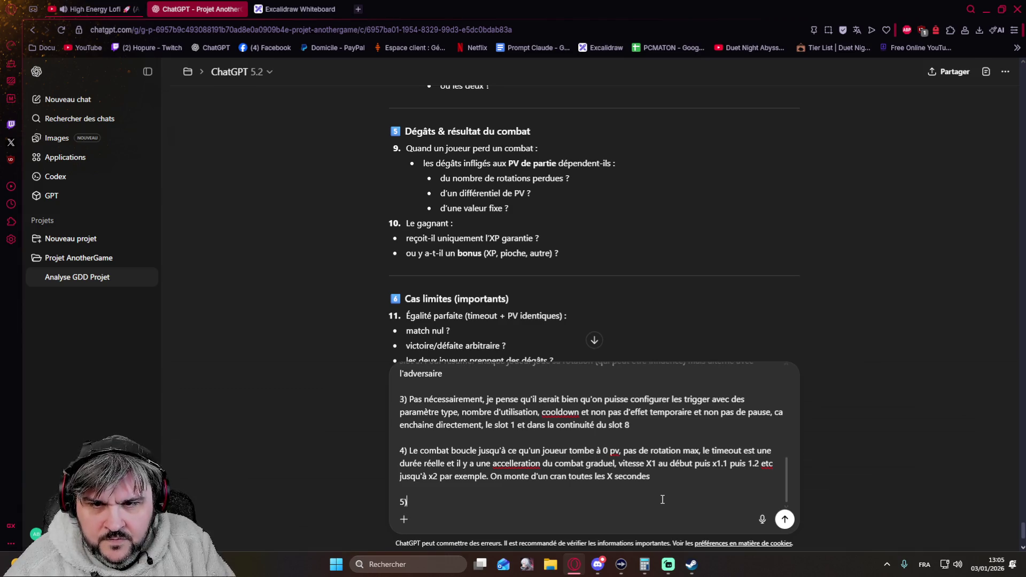
pyautogui.write(' Valeur fixe ')
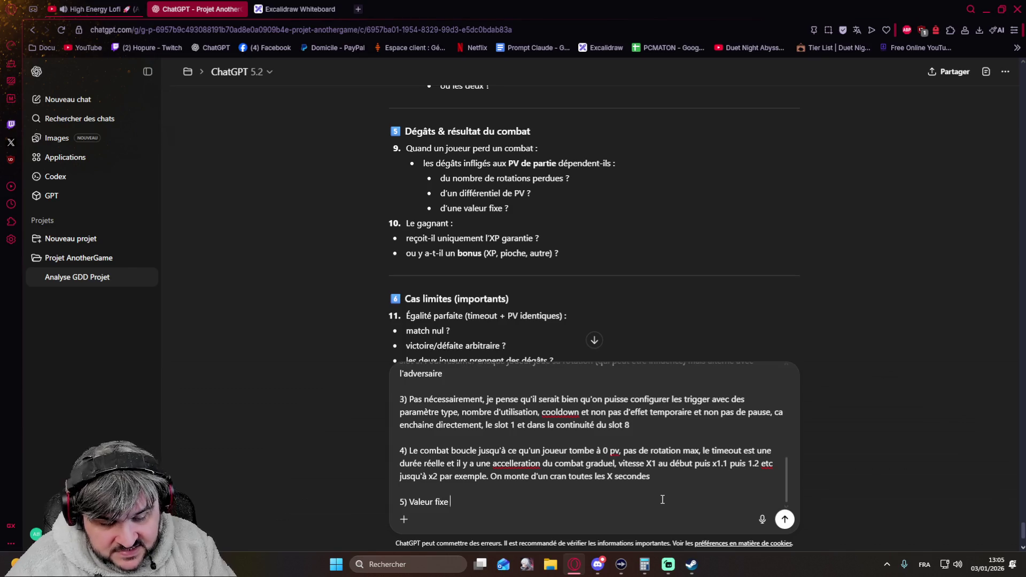
pyautogui.write('+ Passif')
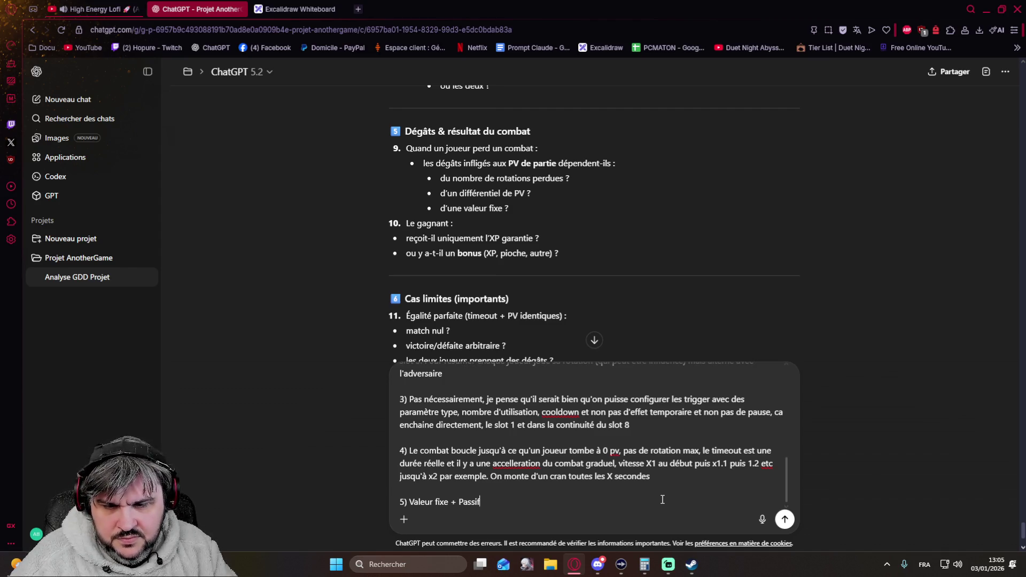
pyautogui.write('et pas de bonus à gagner ')
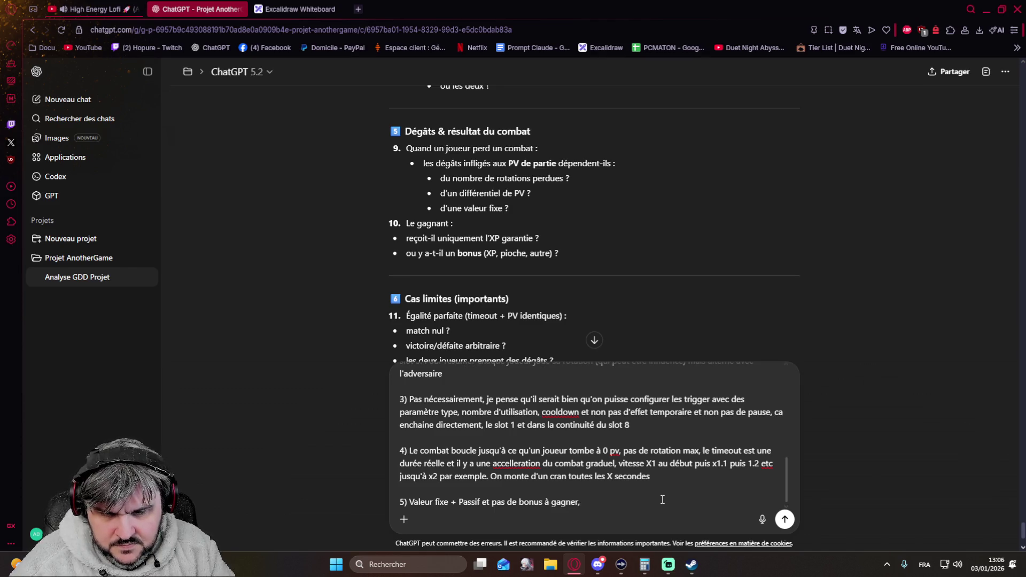
pyautogui.write("si ce n'est pas de perte de pv ce qui est déjà bien")
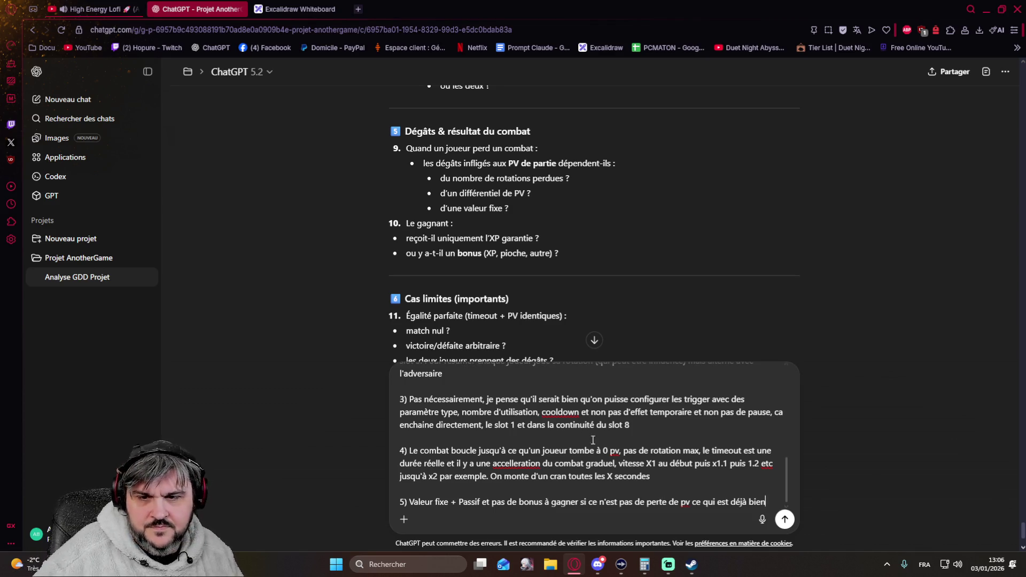
pyautogui.scroll(-2, 347, 258)
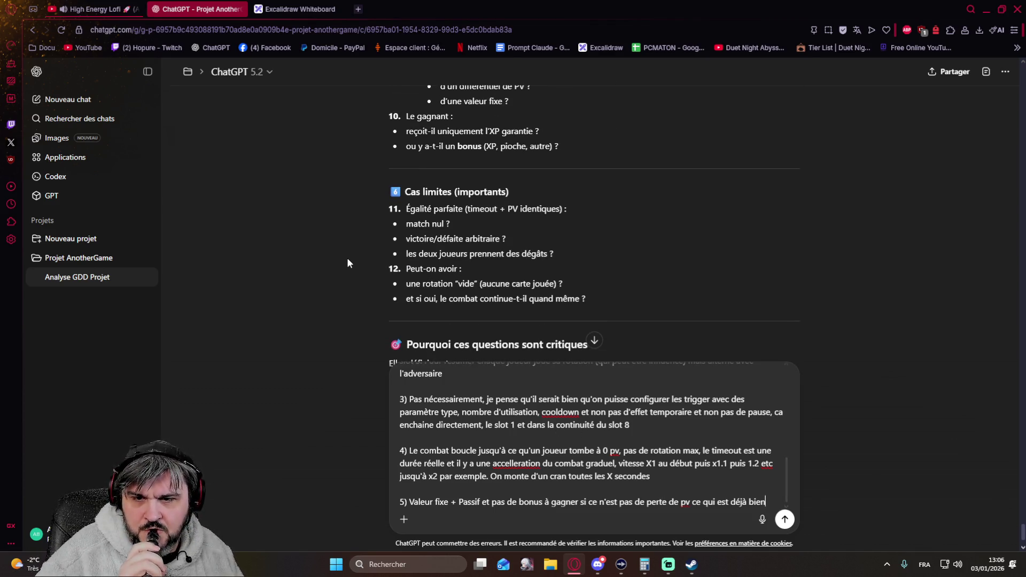
pyautogui.scroll(-1, 347, 264)
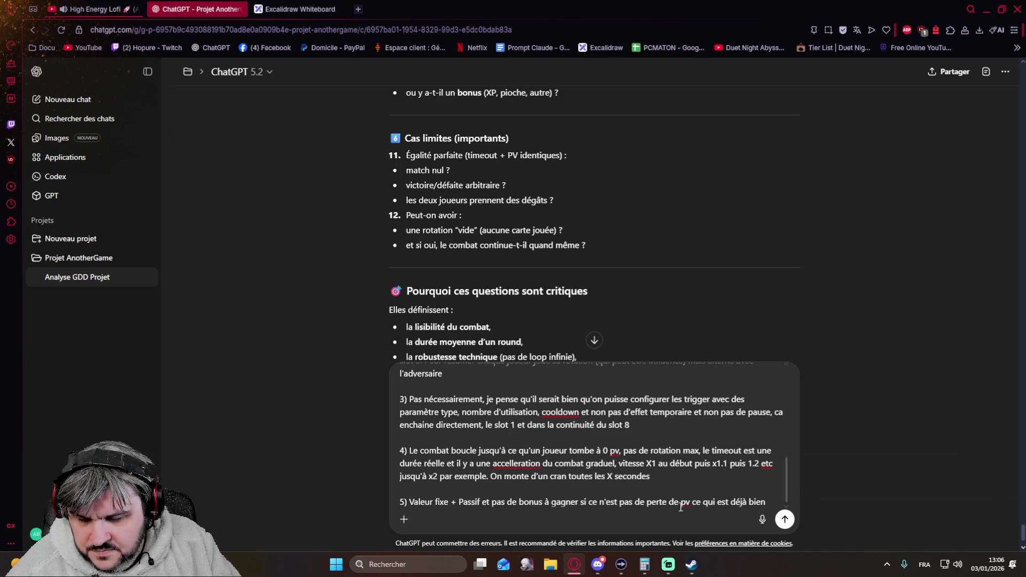
pyautogui.hotkey('shift', 'Return')
pyautogui.hotkey('shift', 'Return')
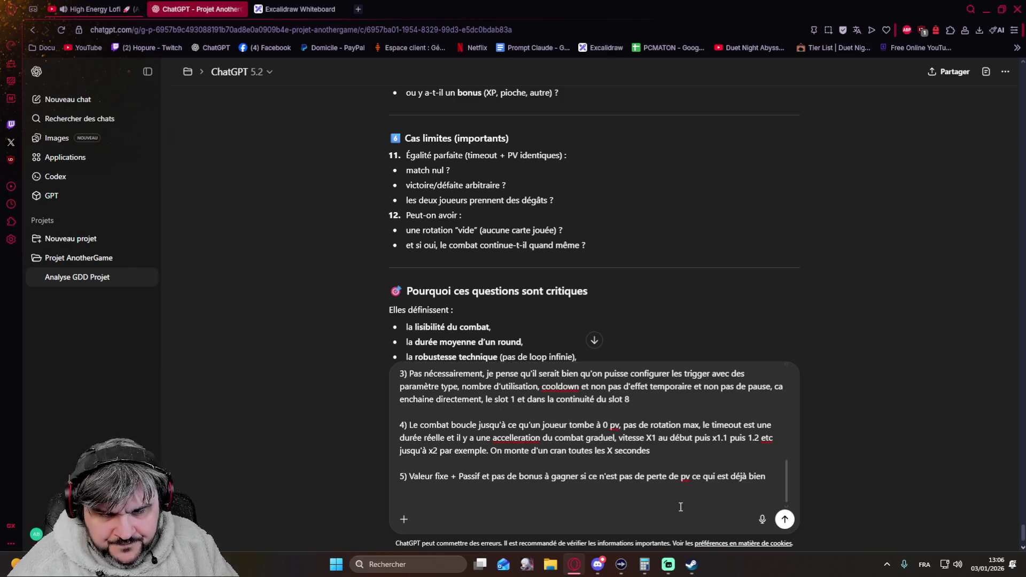
pyautogui.write('11)')
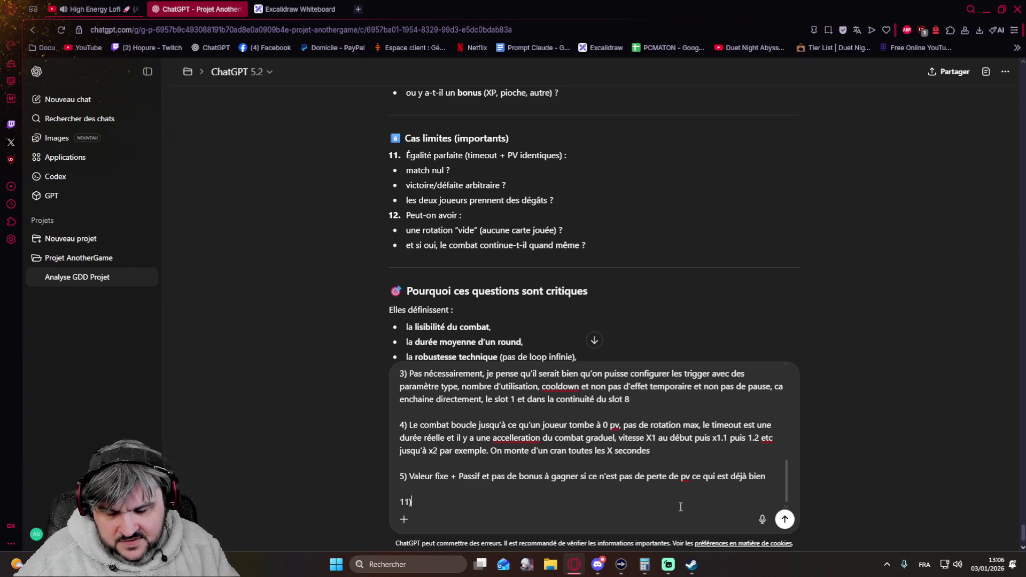
pyautogui.write(' Match nul, par contre il')
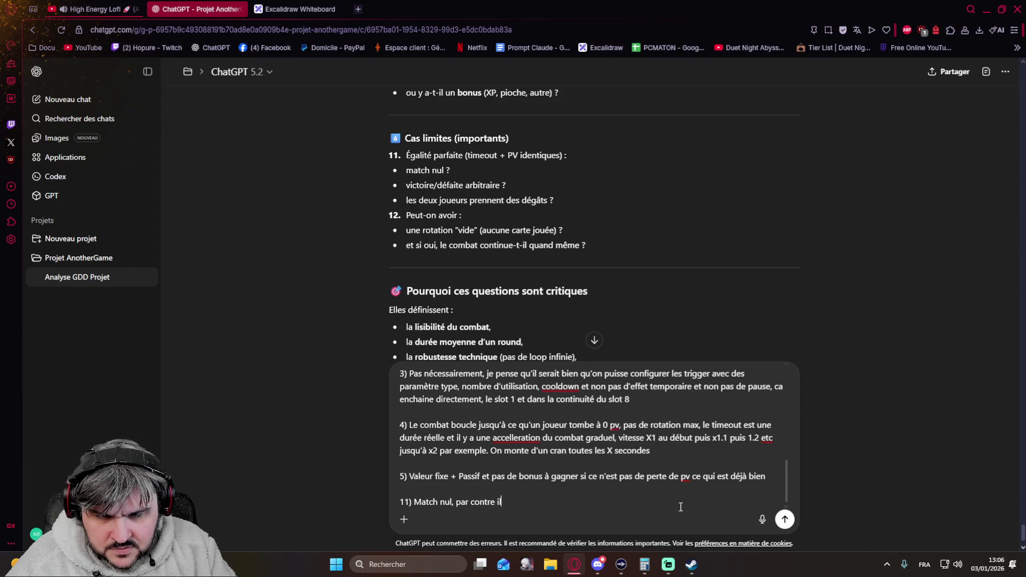
# Add answer 11: a tie is a draw, comparing effective HP (PV + Armure + Bouclier)
pyautogui.press('BackSpace')
pyautogui.write('ce sont les PV effecti')
pyautogui.write("ve qu'il faut comparer (PV ")
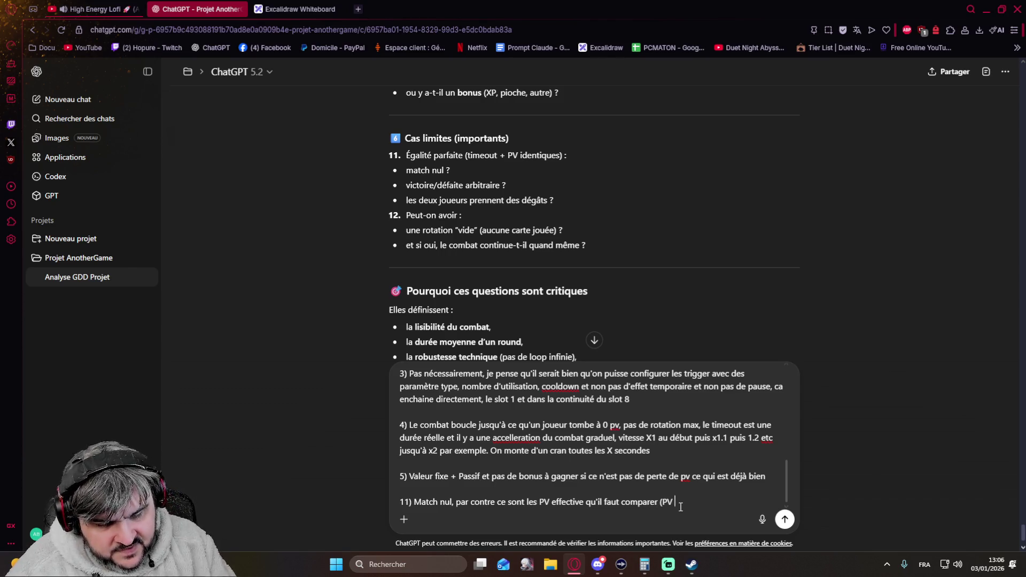
pyautogui.write('+ Armure + ')
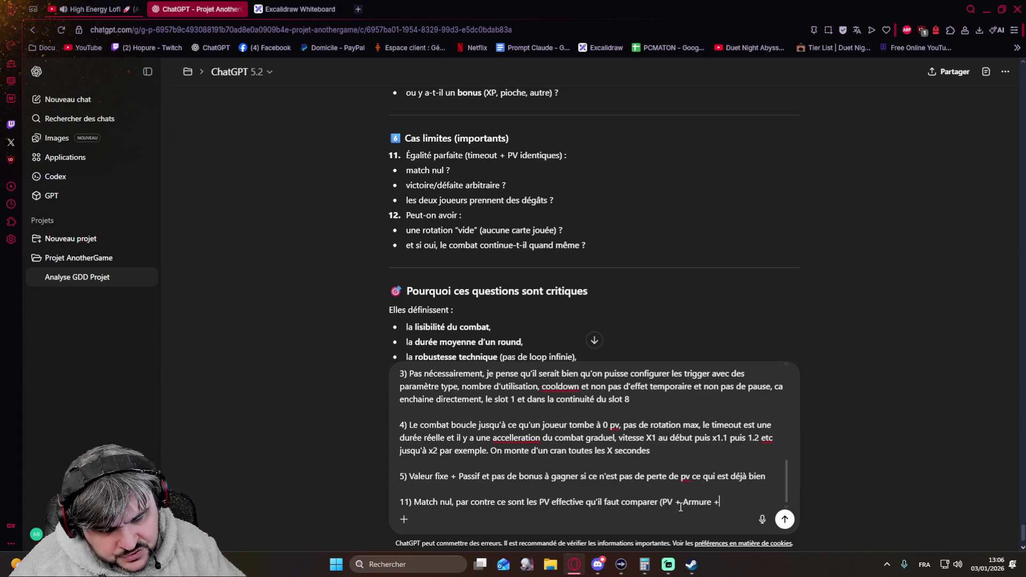
pyautogui.write('Bouclier)')
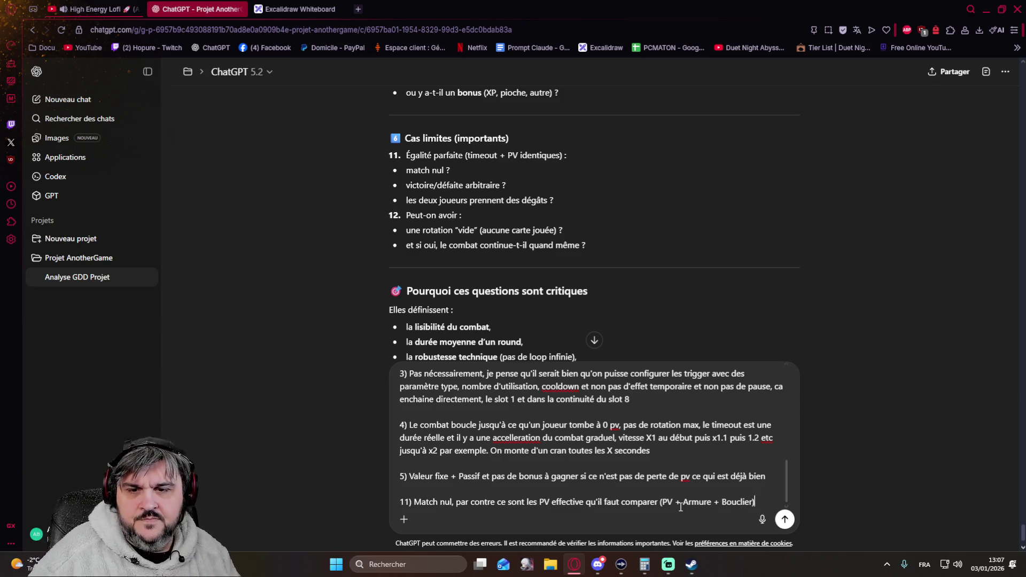
pyautogui.press('BackSpace')
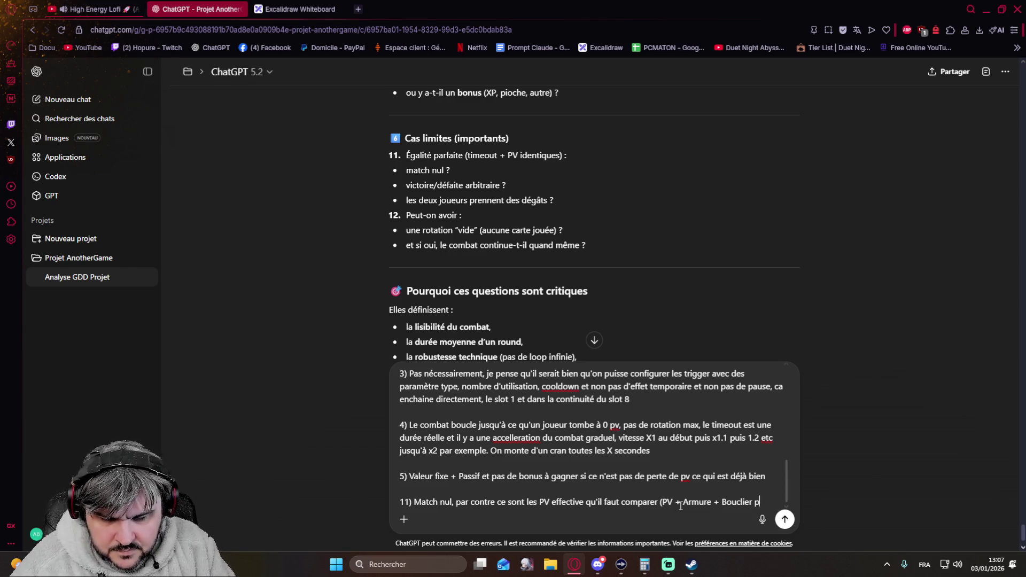
pyautogui.write('pa')
pyautogui.press('BackSpace')
pyautogui.press('BackSpace')
pyautogui.press('BackSpace')
pyautogui.write(')')
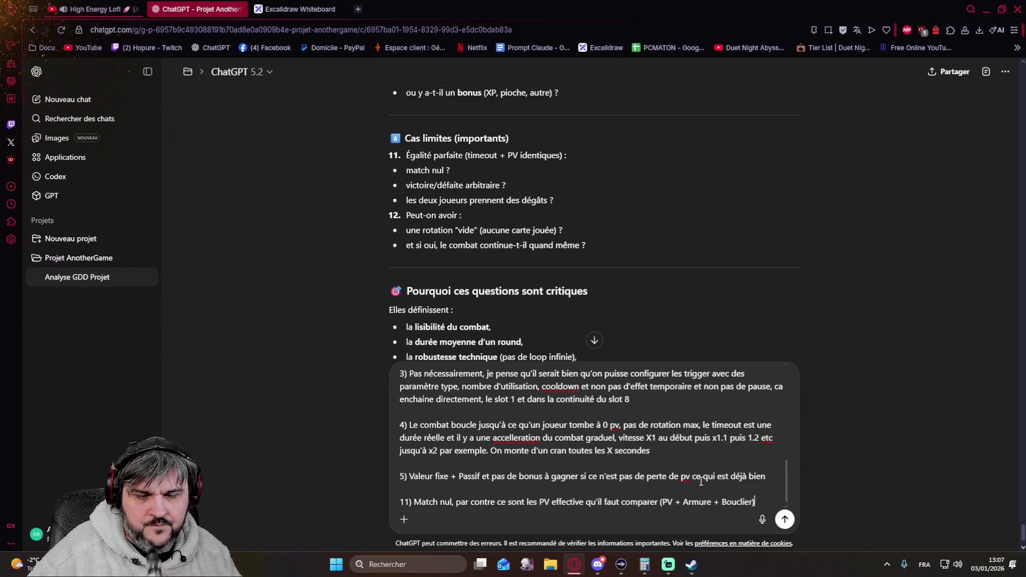